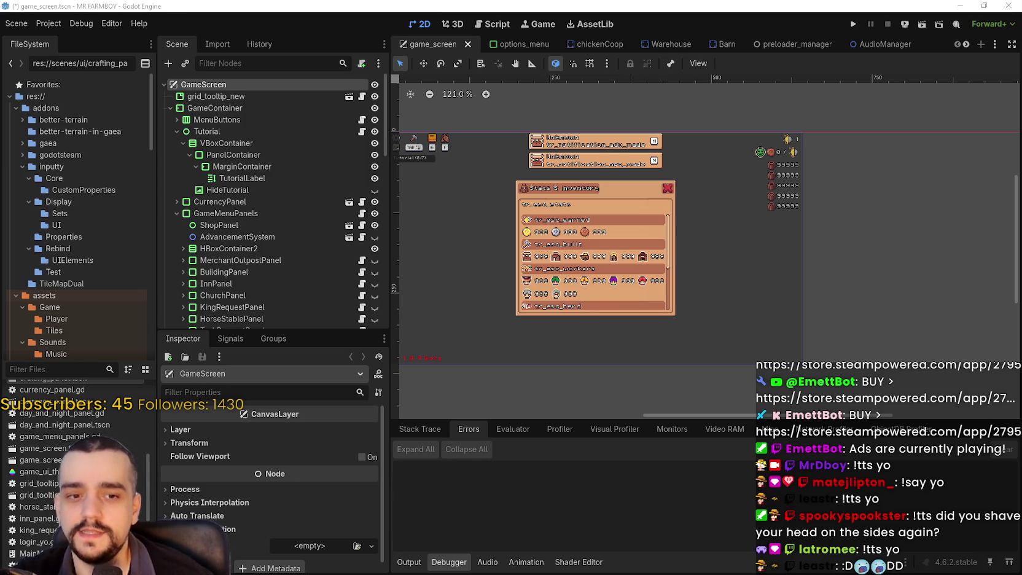
- Zoom the 2D viewport onto the Stats & Inventory panel and move the Steam window over the editor
scroll(685, 333, "up", 2)
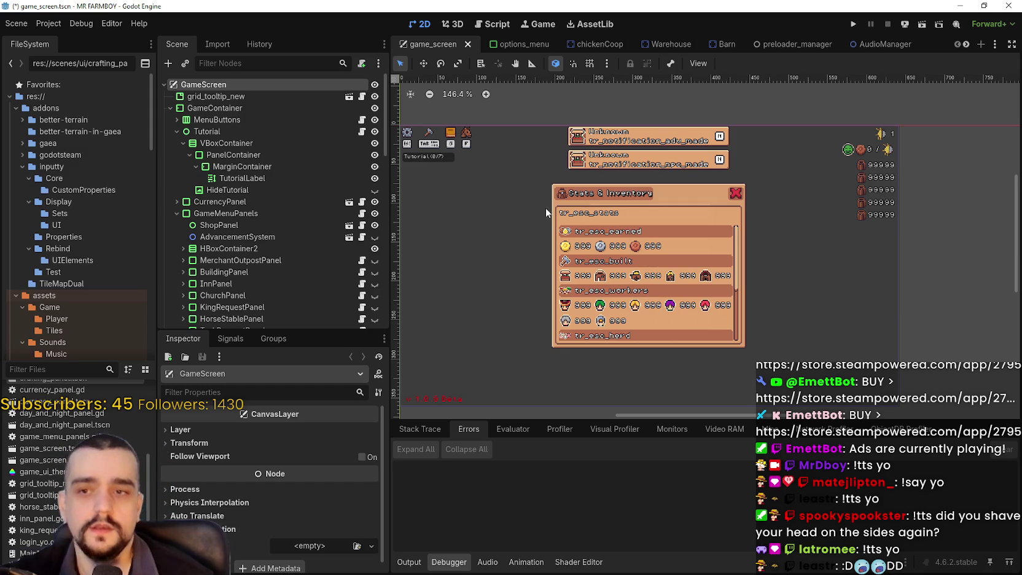
scroll(565, 211, "up", 2)
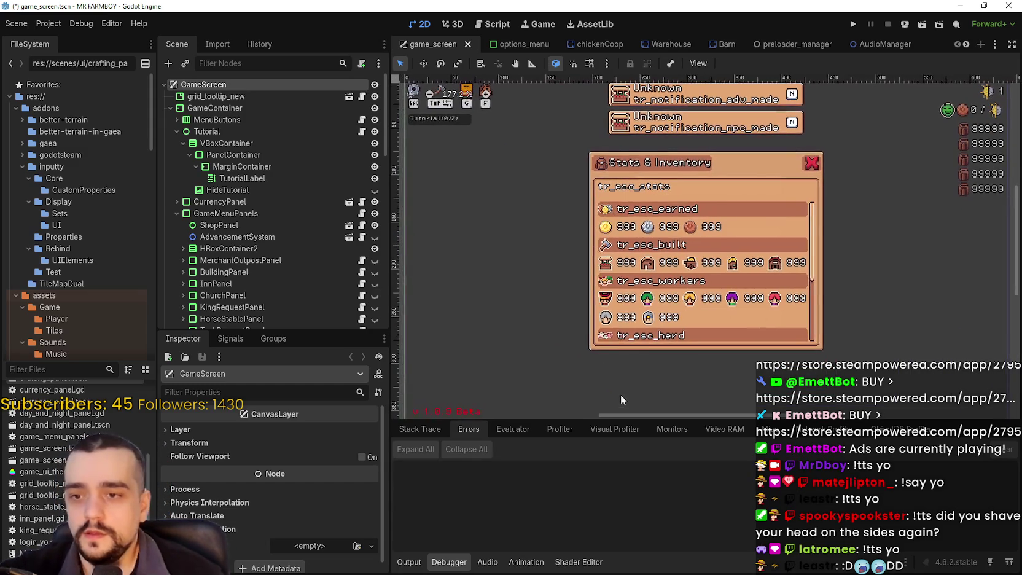
scroll(643, 302, "down", 2)
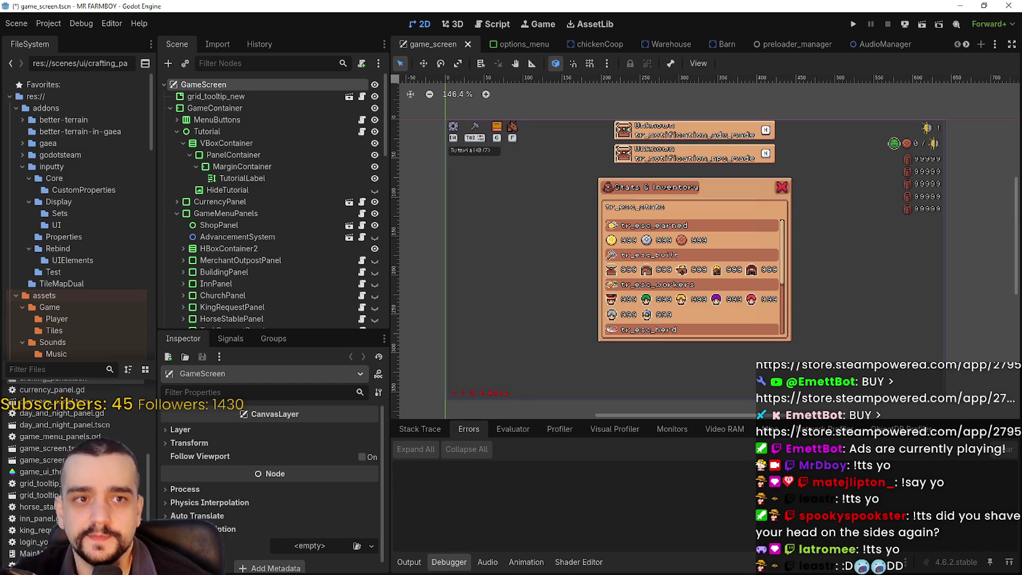
scroll(728, 295, "left", 1)
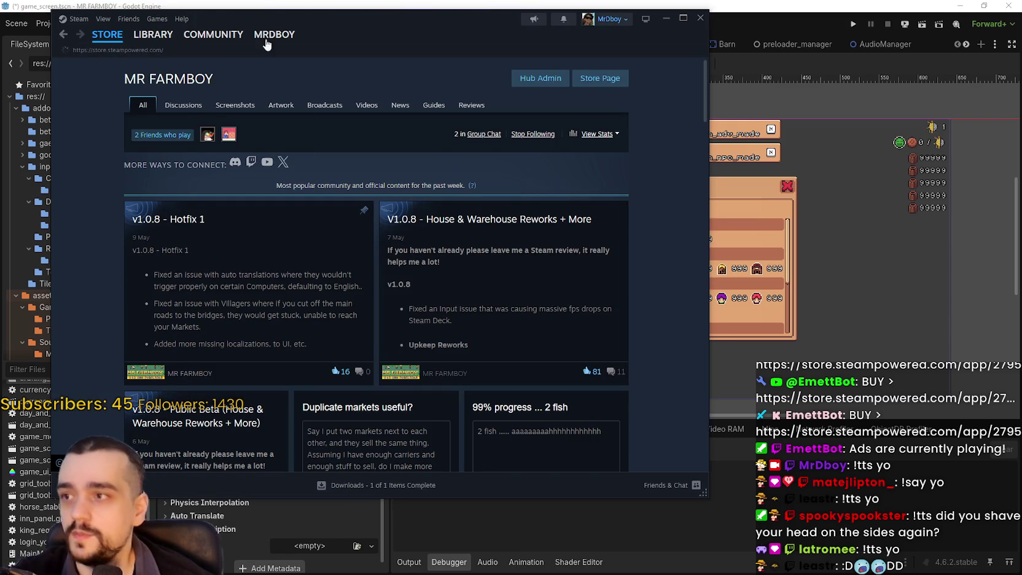
left_click_drag(381, 29, 572, 59)
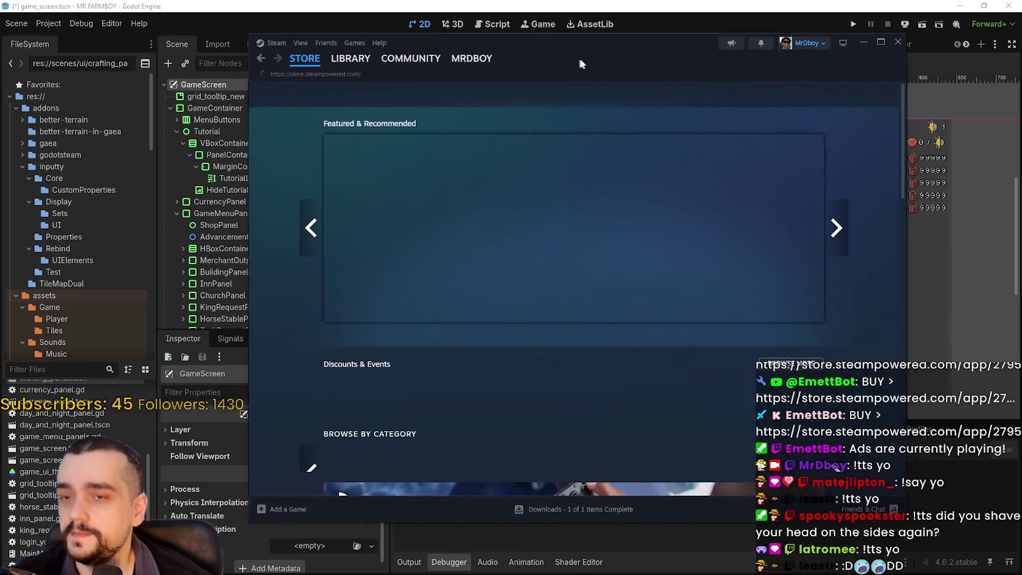
- Open the Steam LIBRARY and show the Crimson Desert game page from the Recent list
left_click(367, 58)
left_click(442, 178)
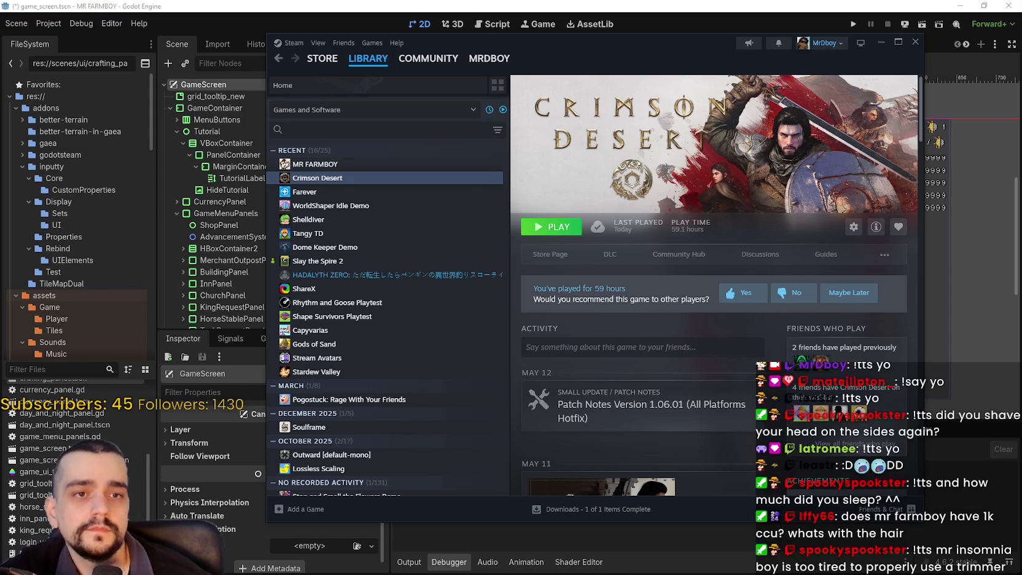
- Select Farever in the Steam library and launch it with PLAY
left_click(326, 192)
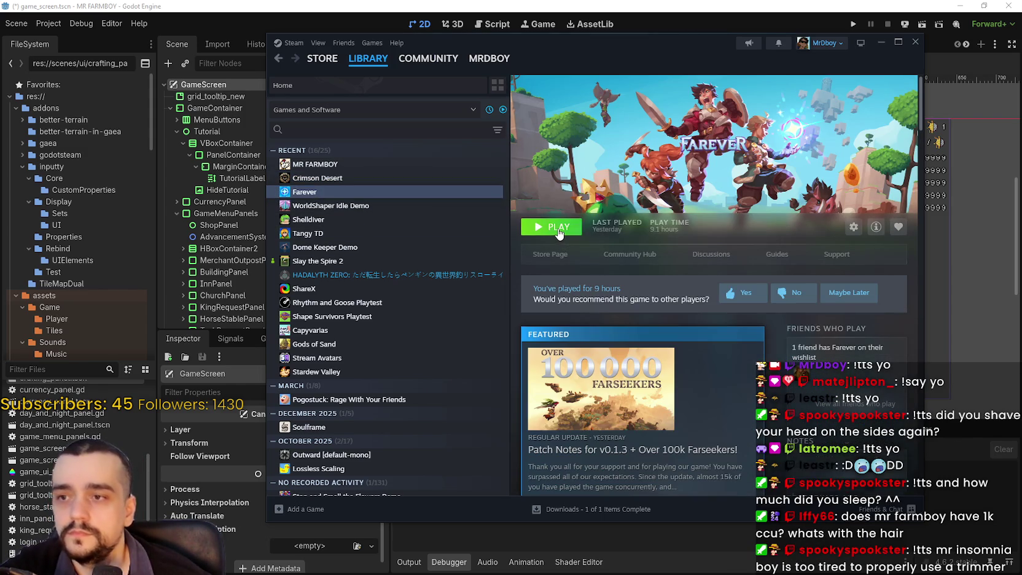
left_click(556, 229)
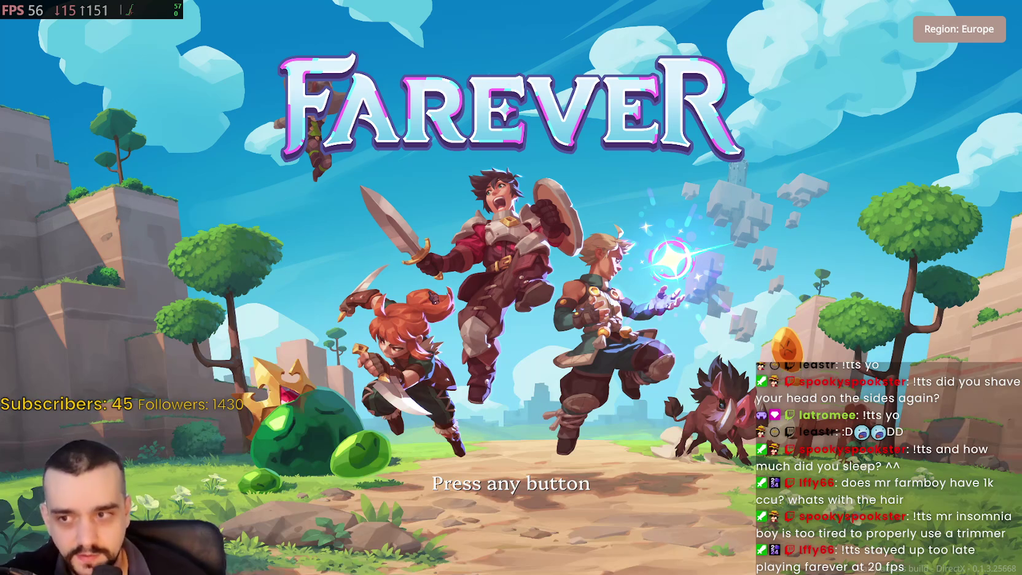
- Pass the title screen, enter Crossroam as the level 7 Priest, and switch to Steam
key("Return")
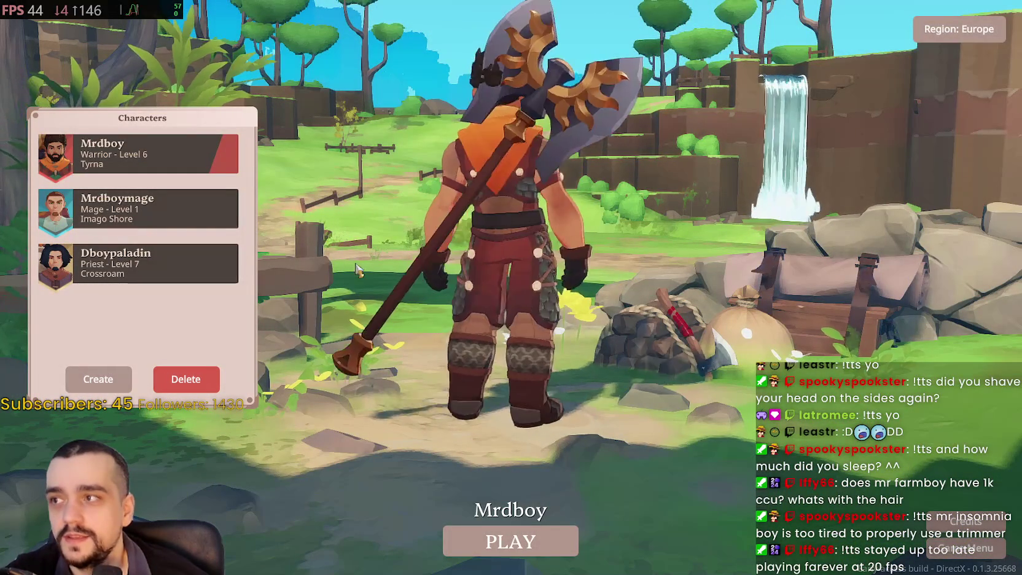
left_click(180, 269)
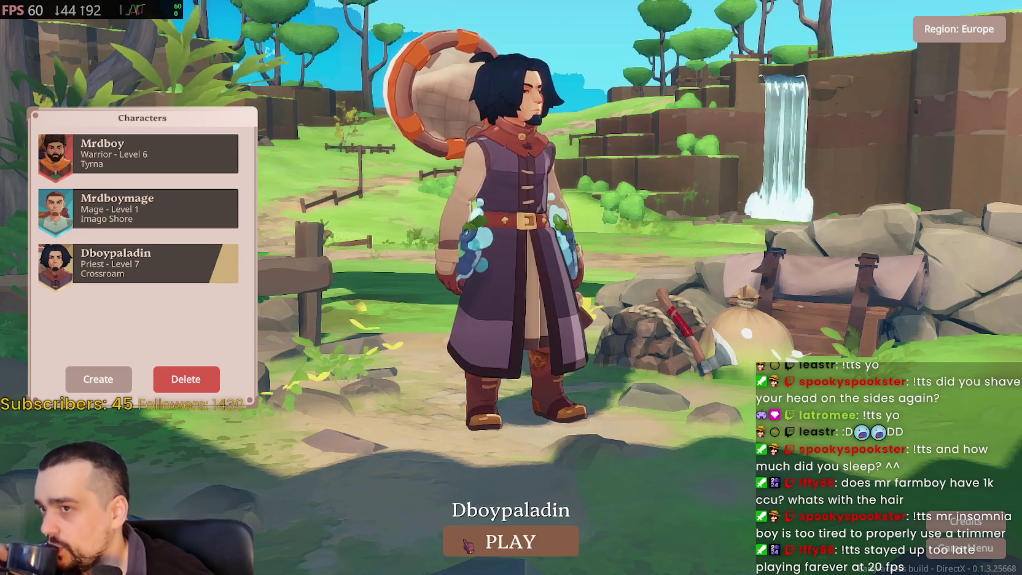
left_click(510, 540)
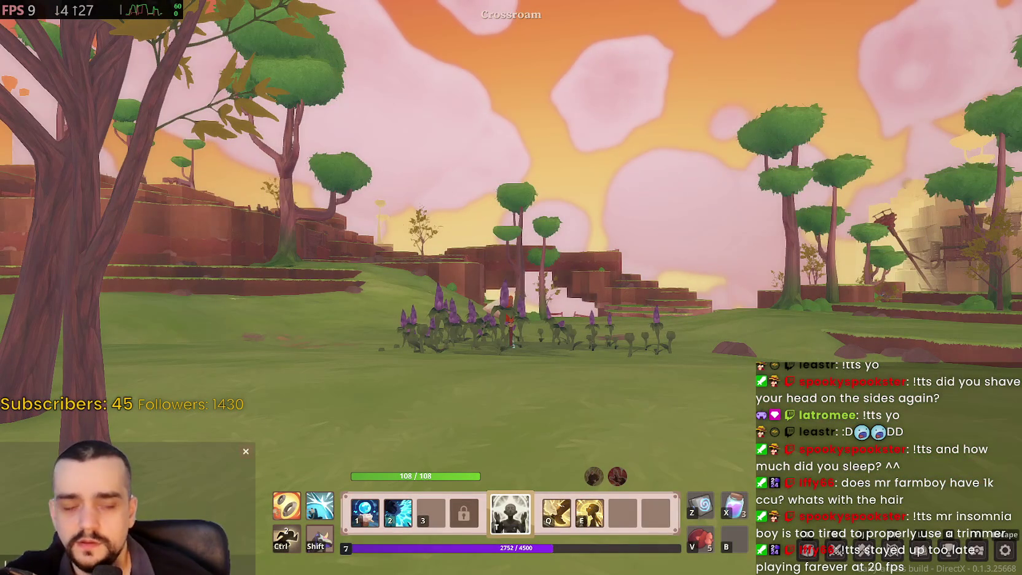
key("alt+Tab")
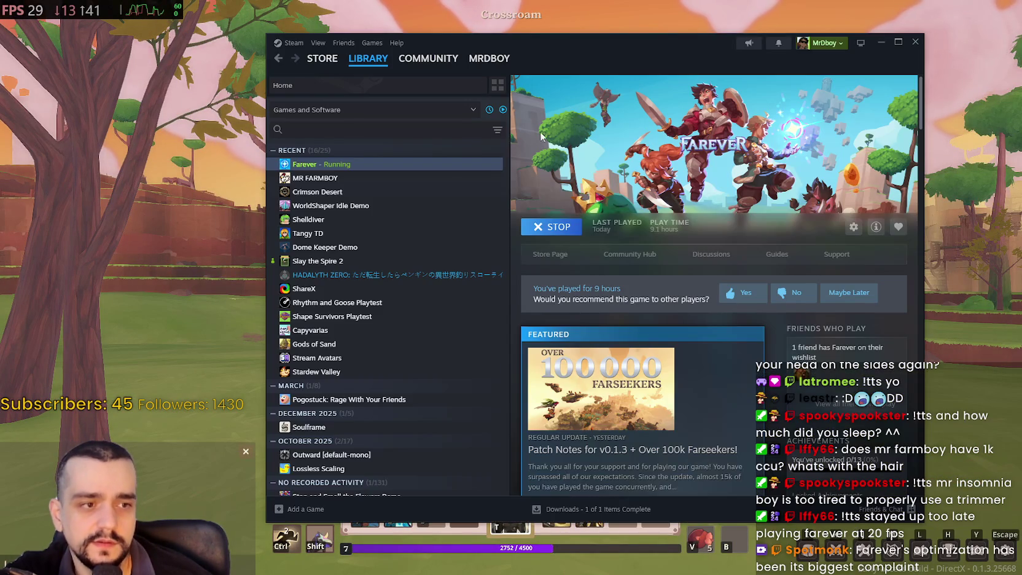
- Return to Farever's library page, view its community hub, then go back to the library
left_click(368, 63)
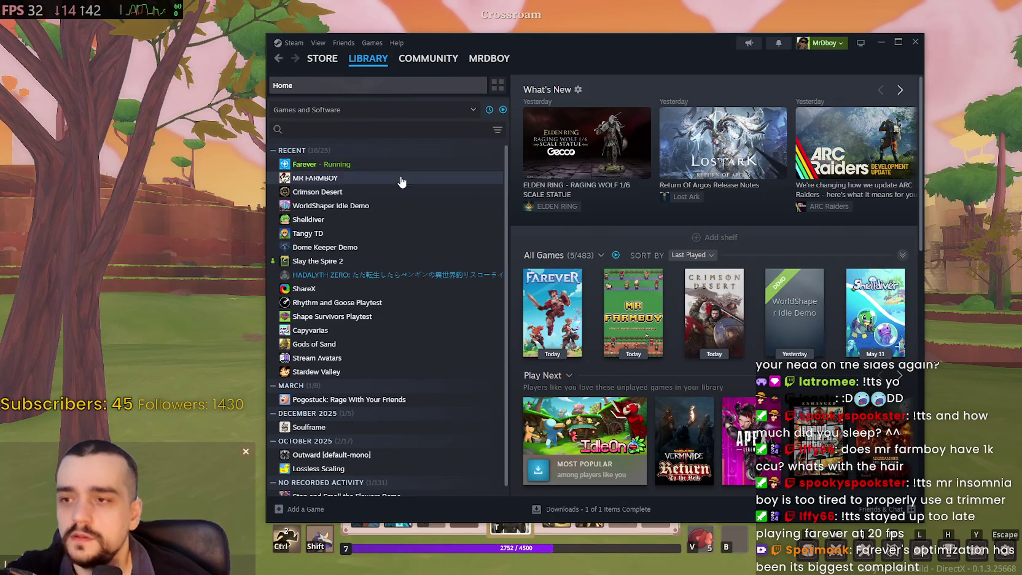
left_click(406, 165)
left_click(626, 254)
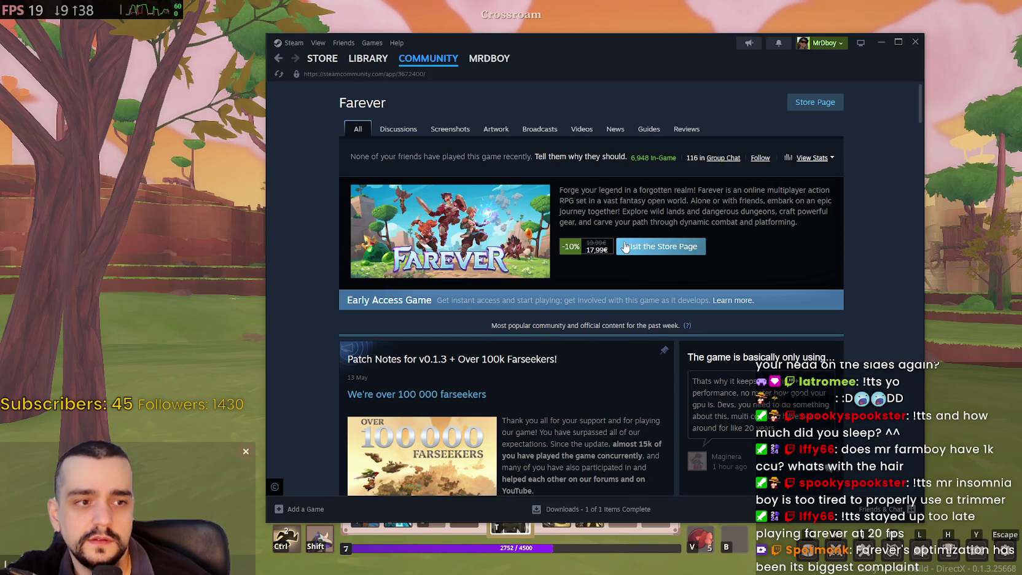
left_click(368, 61)
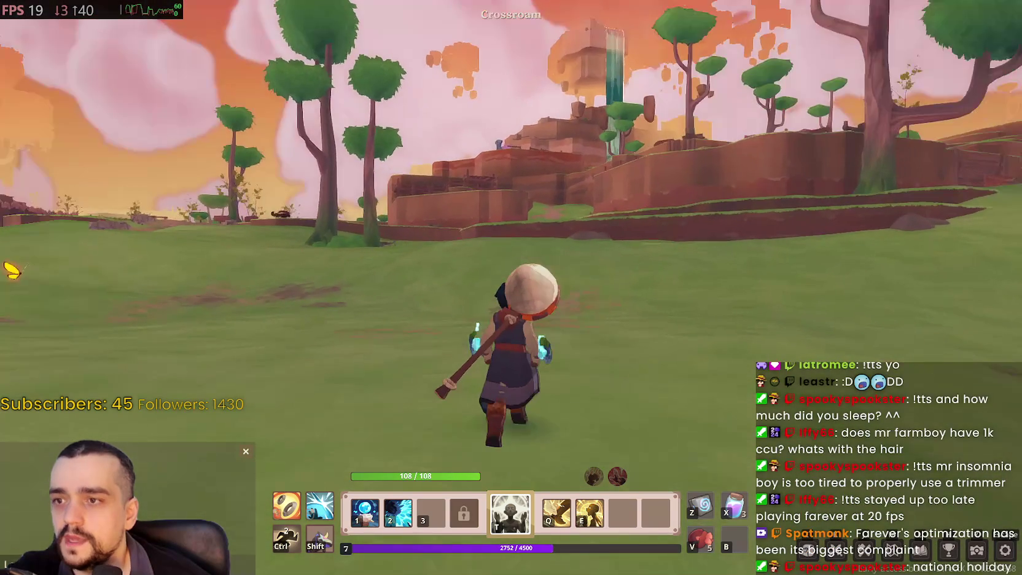
- Run and ride from Crossroam to the Navelin fort gate, then open Task Manager with Ctrl+Shift+Esc
key("w")
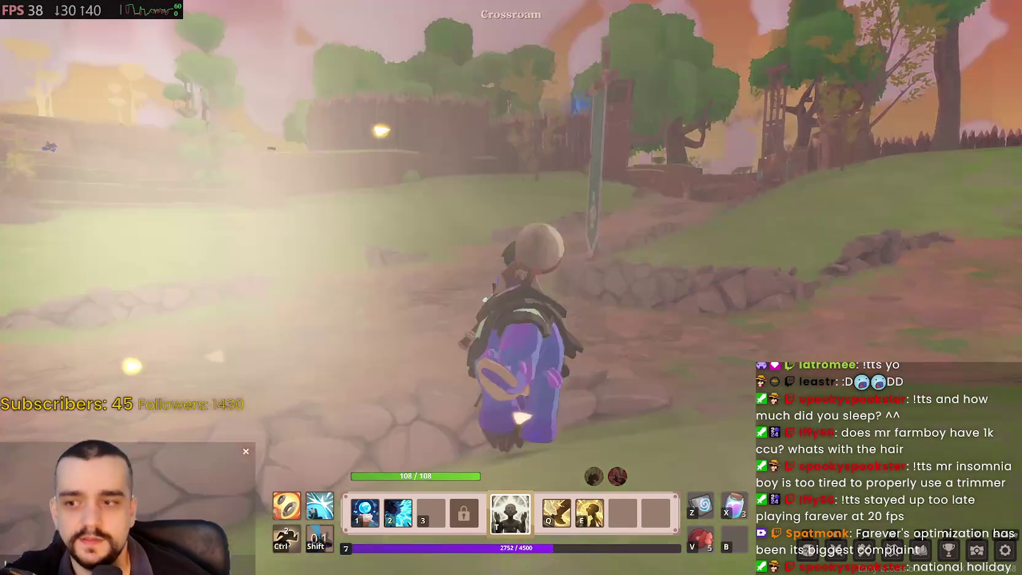
key("shift")
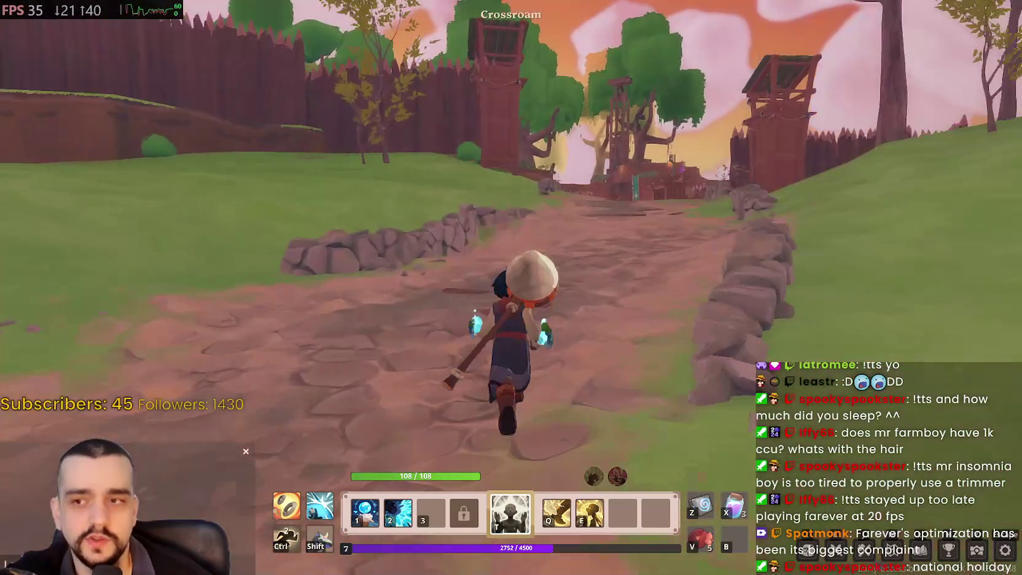
key("t")
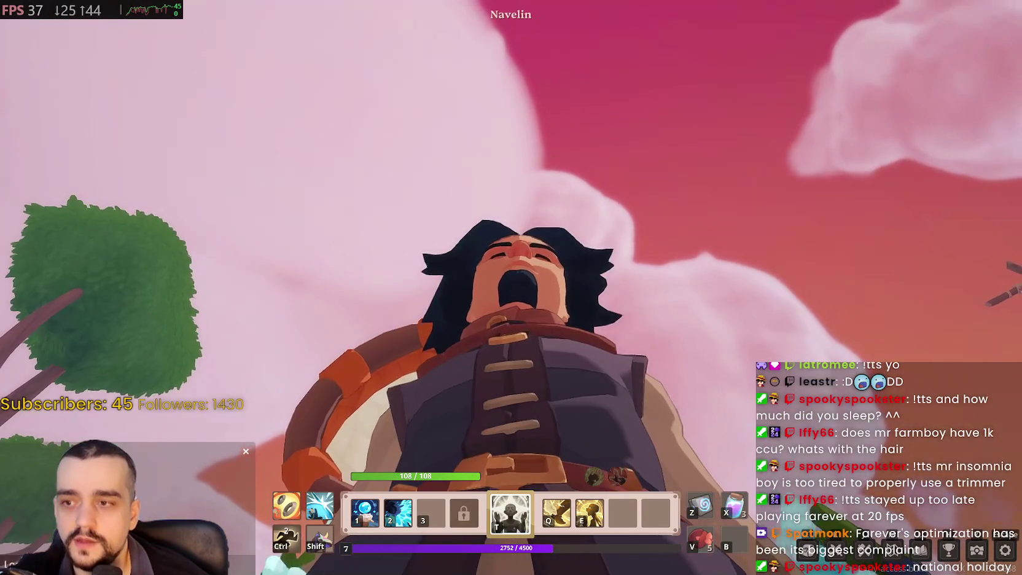
mouse_move(511, 287)
left_mouse_down()
mouse_move(510, 343)
mouse_move(511, 270)
mouse_move(510, 356)
left_mouse_up()
mouse_move(511, 288)
left_mouse_down()
mouse_move(430, 245)
mouse_move(430, 203)
mouse_move(503, 294)
mouse_move(368, 319)
mouse_move(233, 362)
mouse_move(511, 234)
mouse_move(712, 221)
mouse_move(511, 294)
mouse_move(510, 399)
mouse_move(511, 258)
left_mouse_up()
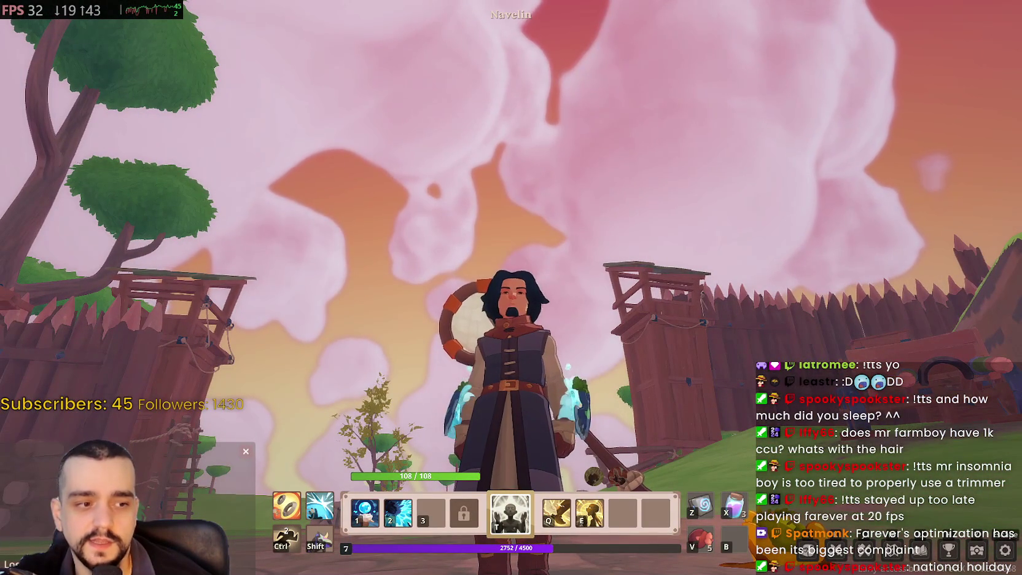
key("ctrl+shift+Escape")
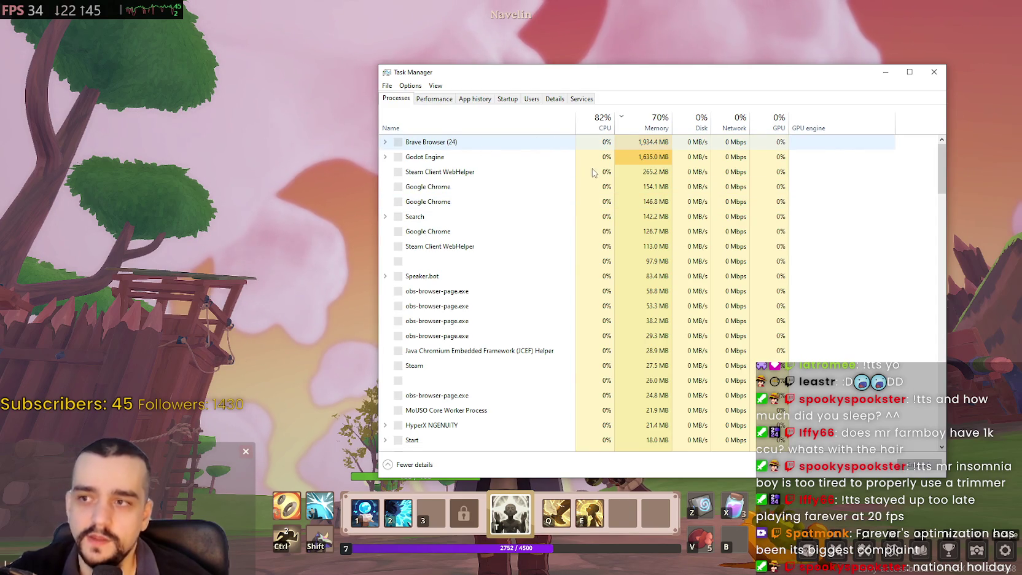
- Select the Farever.exe row in the memory-sorted Processes list
left_click(541, 156)
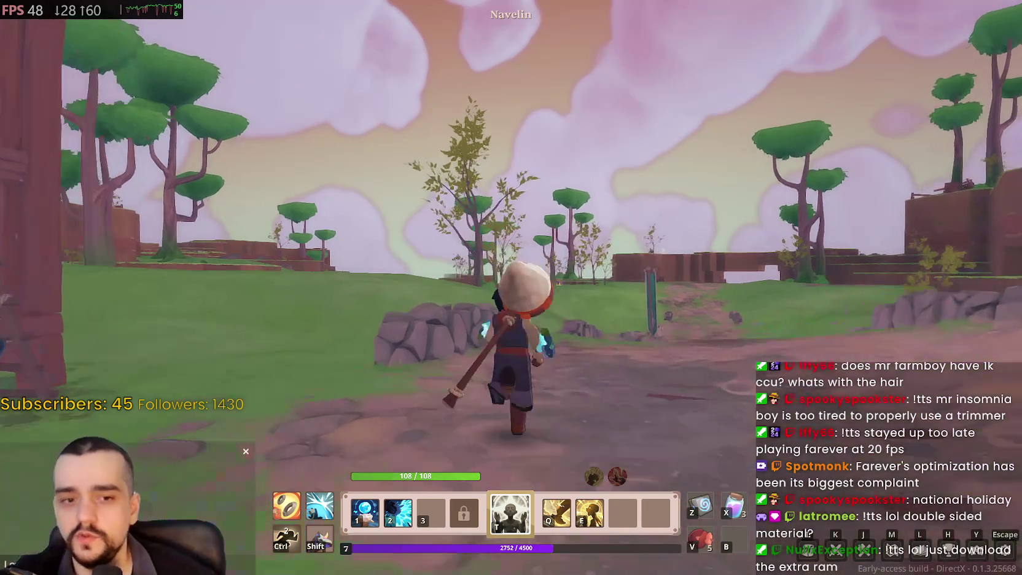
- Ride the mount from Primevalley Crossroam into Navelin, past the Guild Merchant toward the training dummies
key("w")
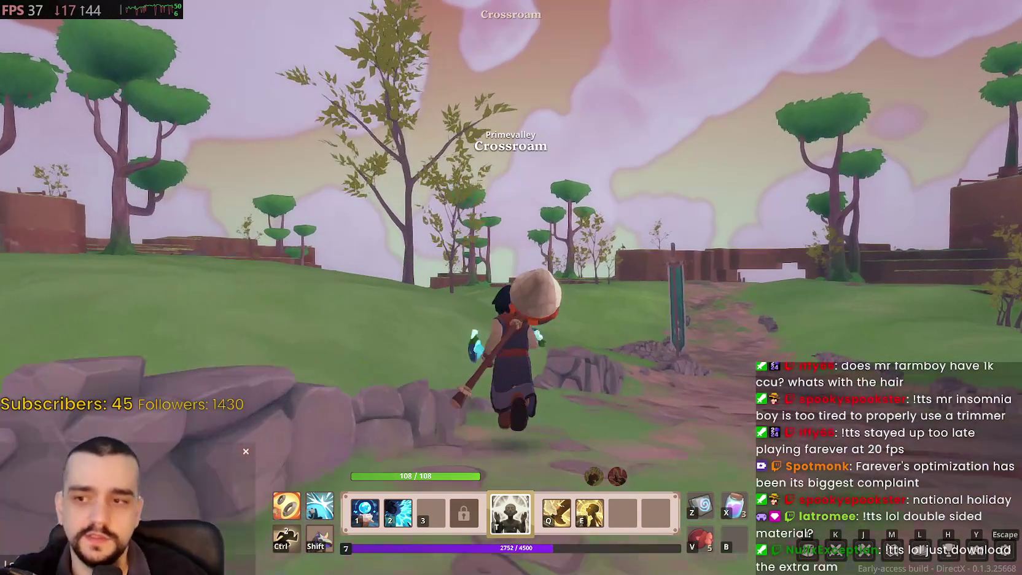
key("w")
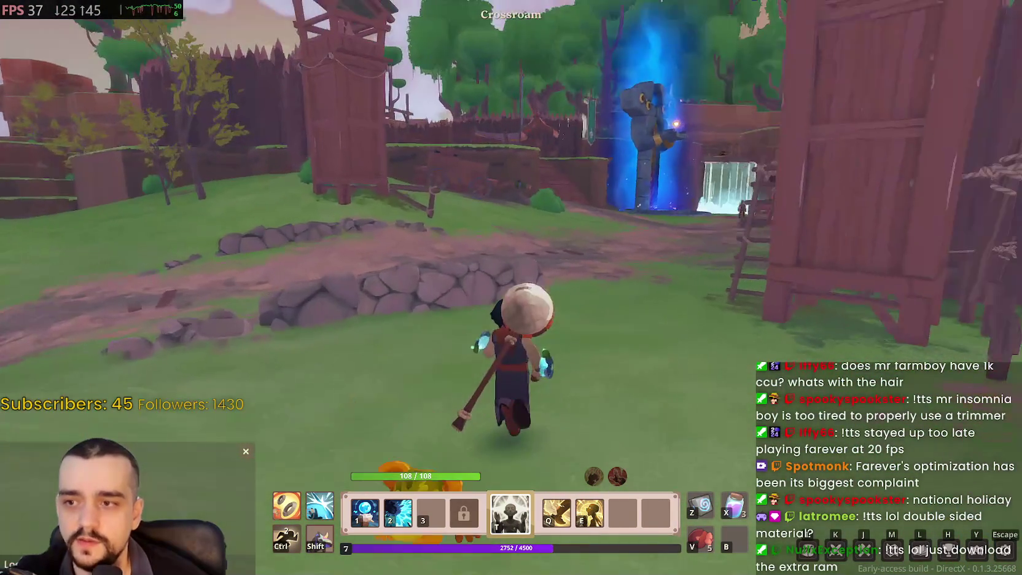
key("t")
key("t")
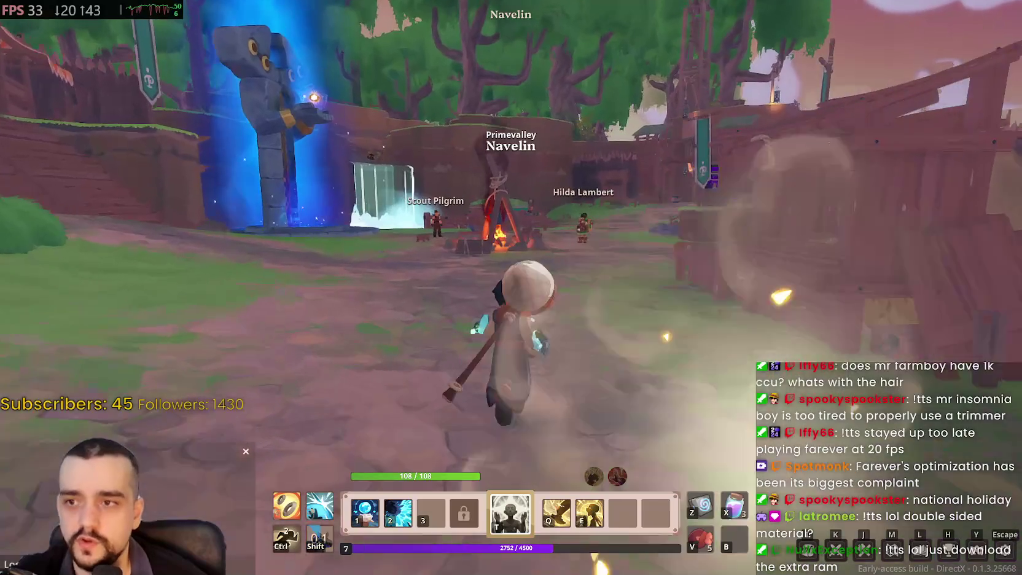
key("w")
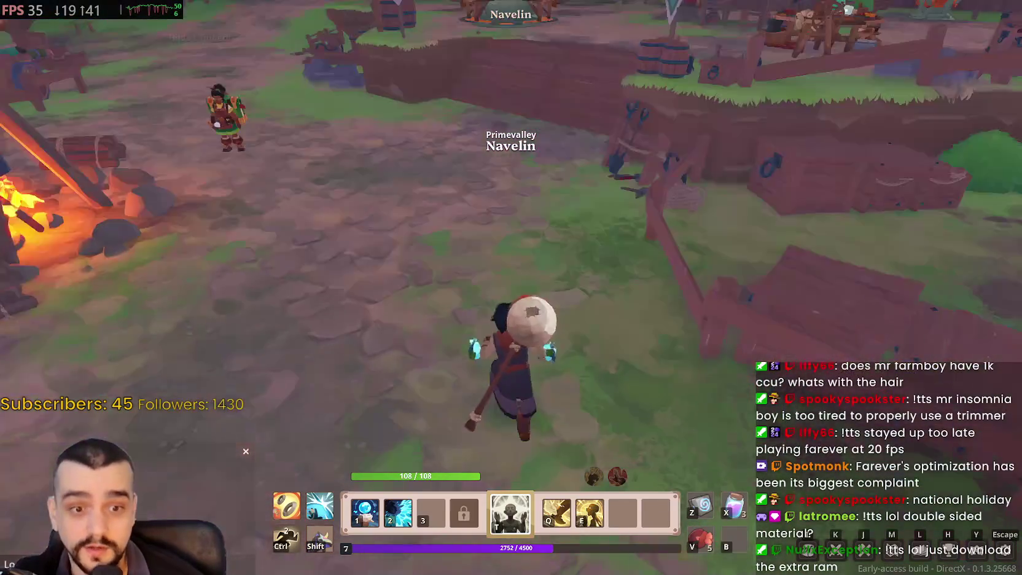
key("t")
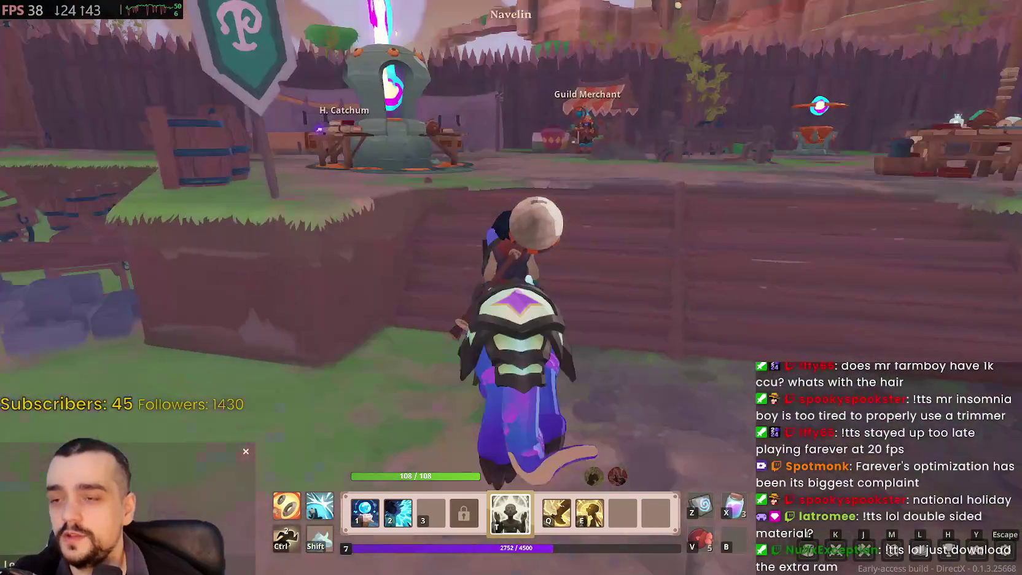
key("w")
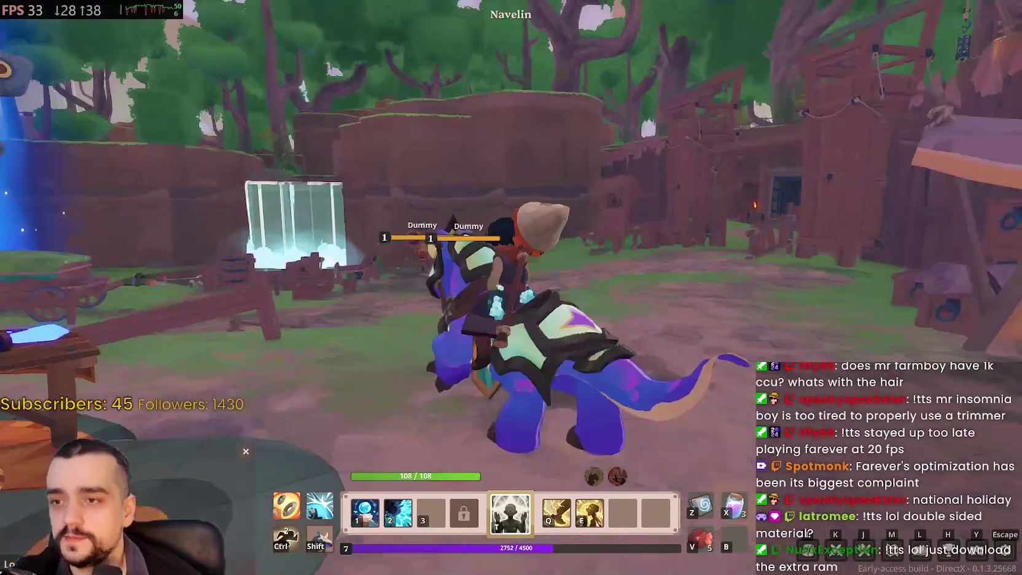
- Open Farever's Game Menu and choose Quit Game
key("s")
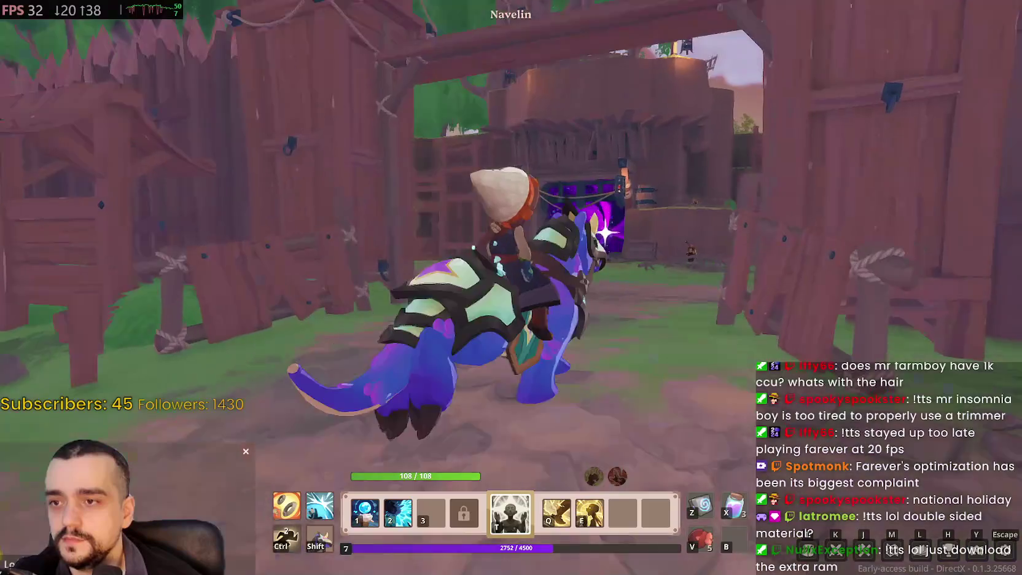
key("Escape")
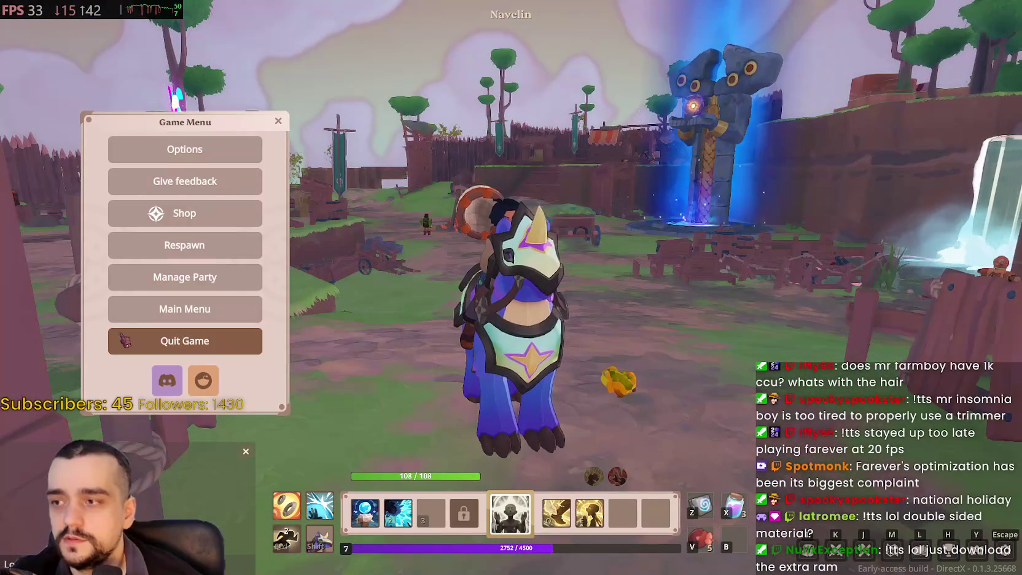
left_click(185, 341)
- Confirm quitting Farever with Yes, then bring the PC Garage browser window forward
left_click(479, 308)
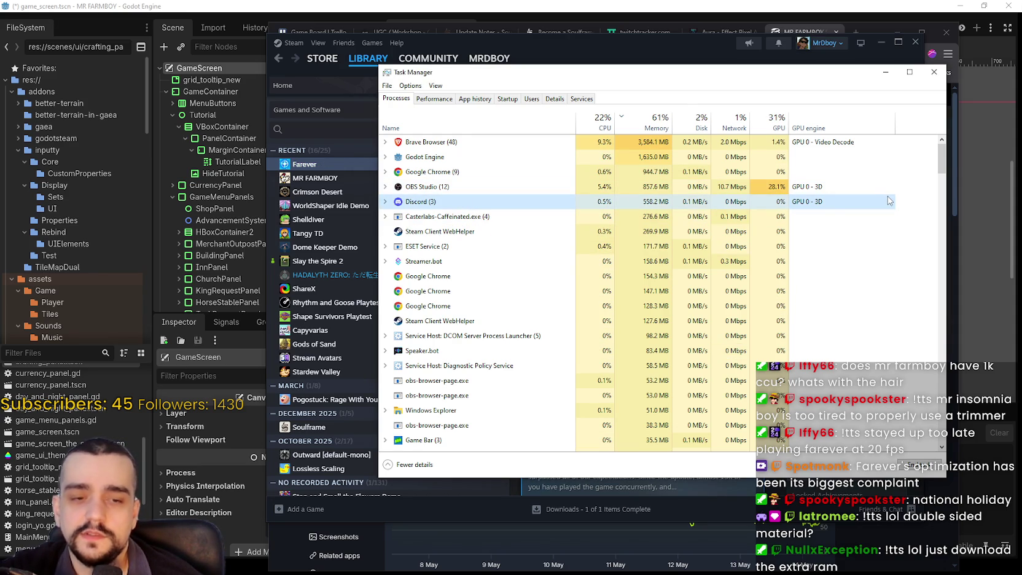
key("alt+Tab")
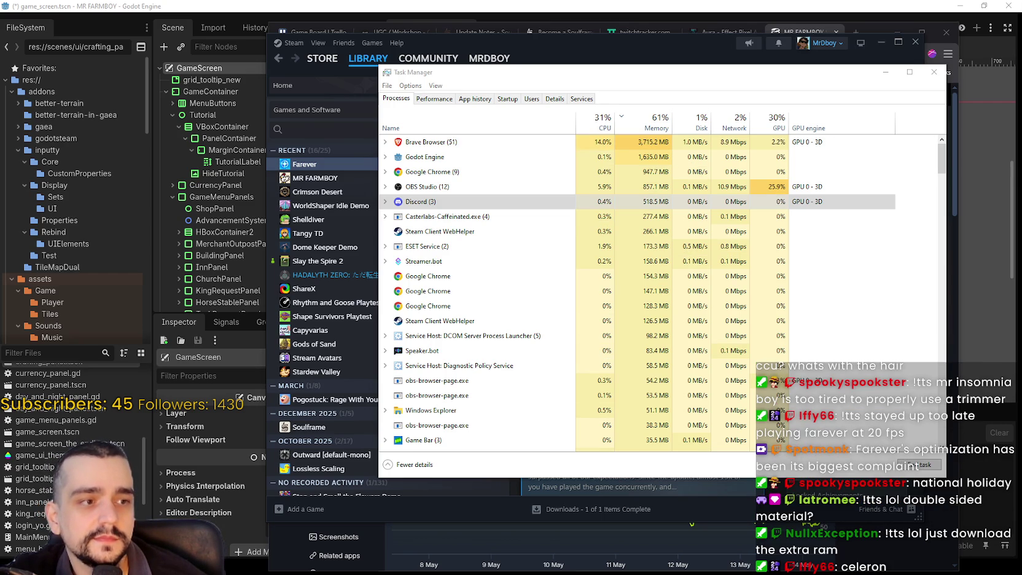
key("alt+Tab")
scroll(507, 377, "down", 5)
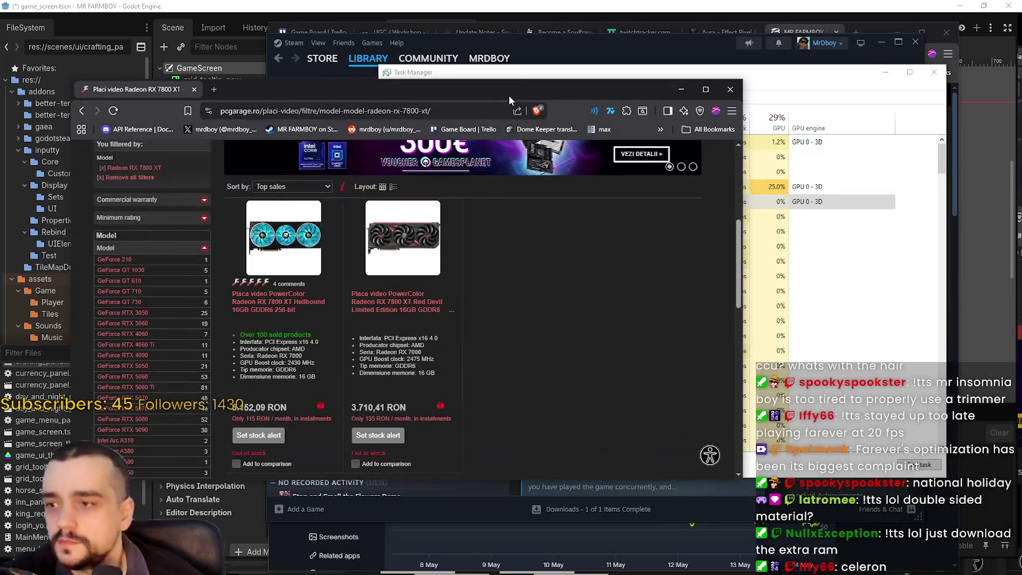
- Open the PC Gaming ZMEU listing under PC Gaming by PC Garage and browse it
left_click_drag(504, 87, 654, 32)
scroll(679, 314, "up", 5)
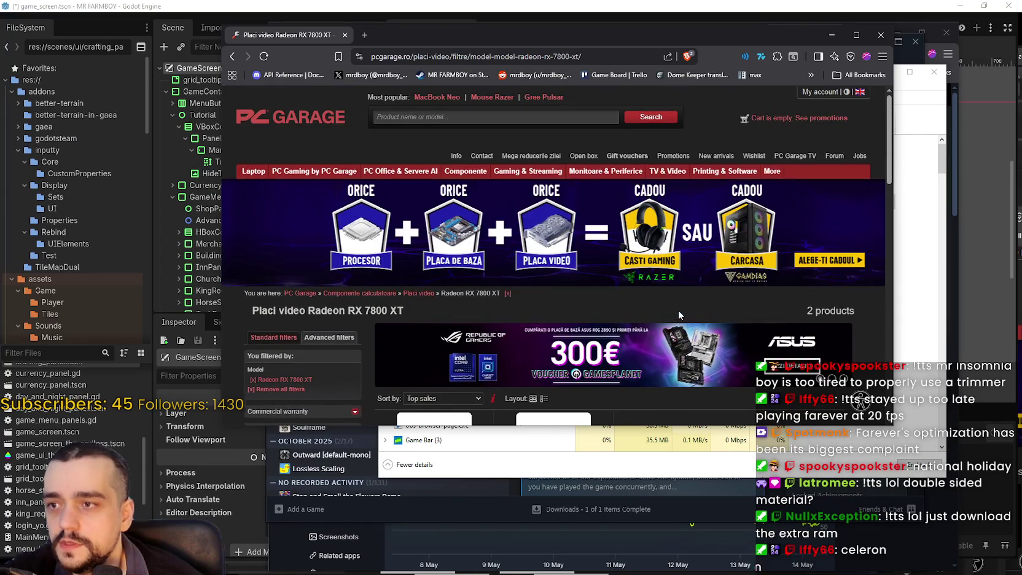
mouse_move(314, 172)
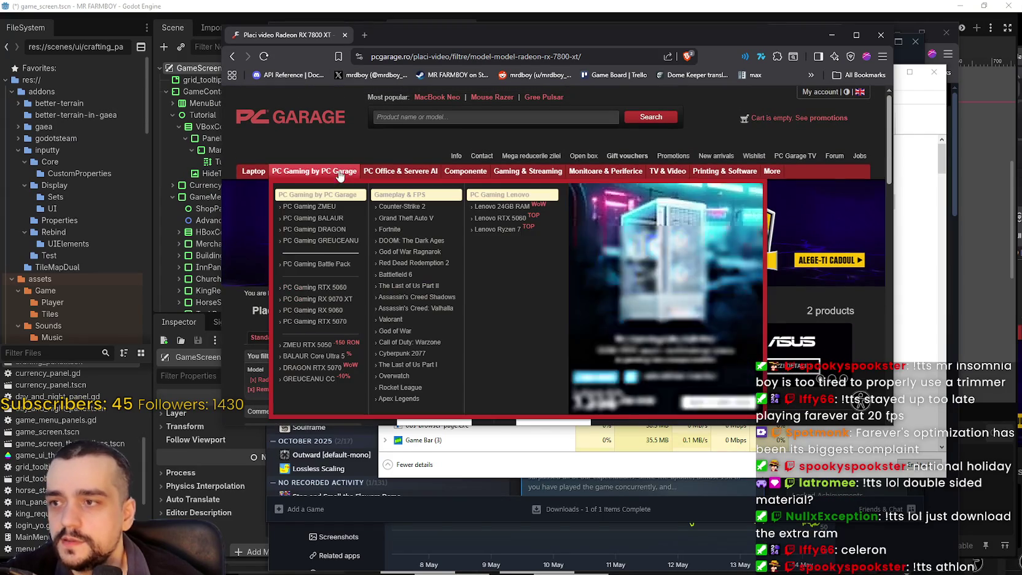
left_click(312, 208)
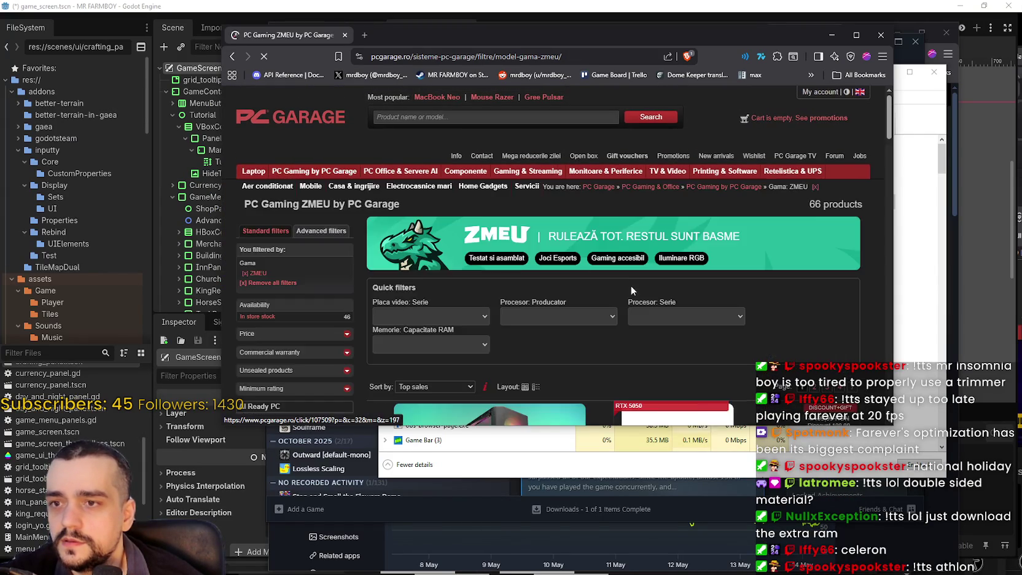
scroll(630, 285, "down", 5)
scroll(495, 320, "down", 1)
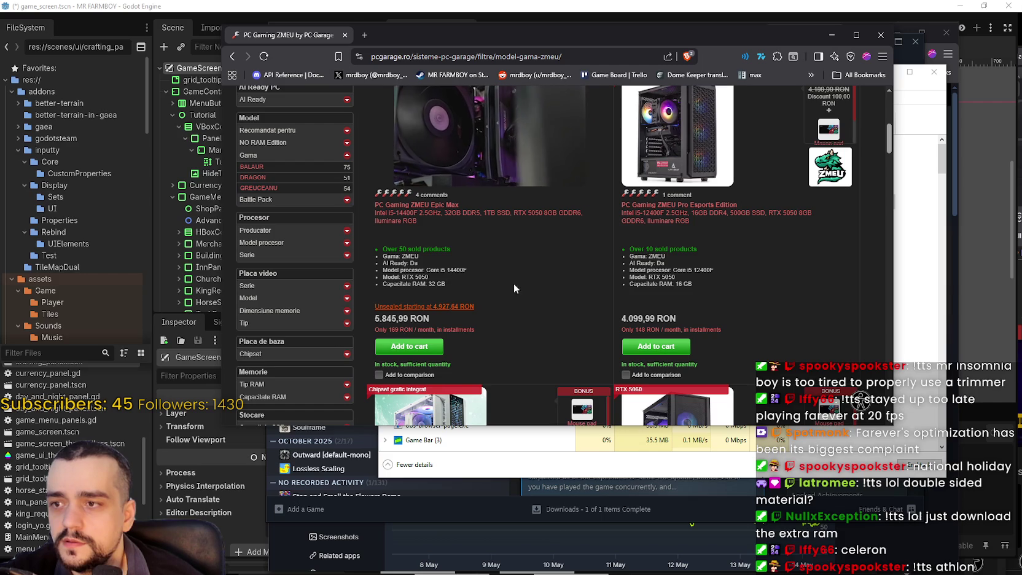
scroll(589, 319, "down", 4)
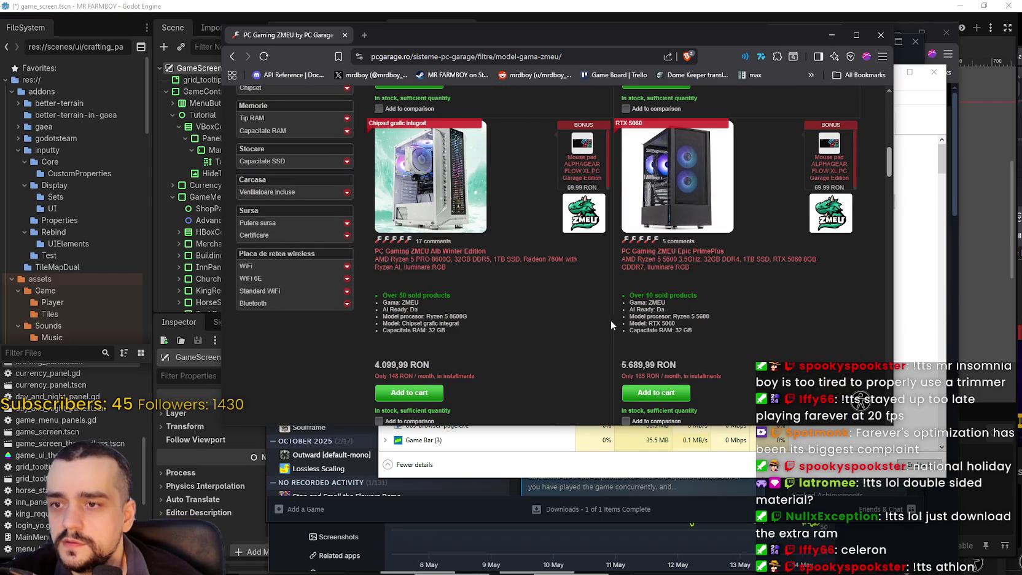
scroll(463, 315, "down", 3)
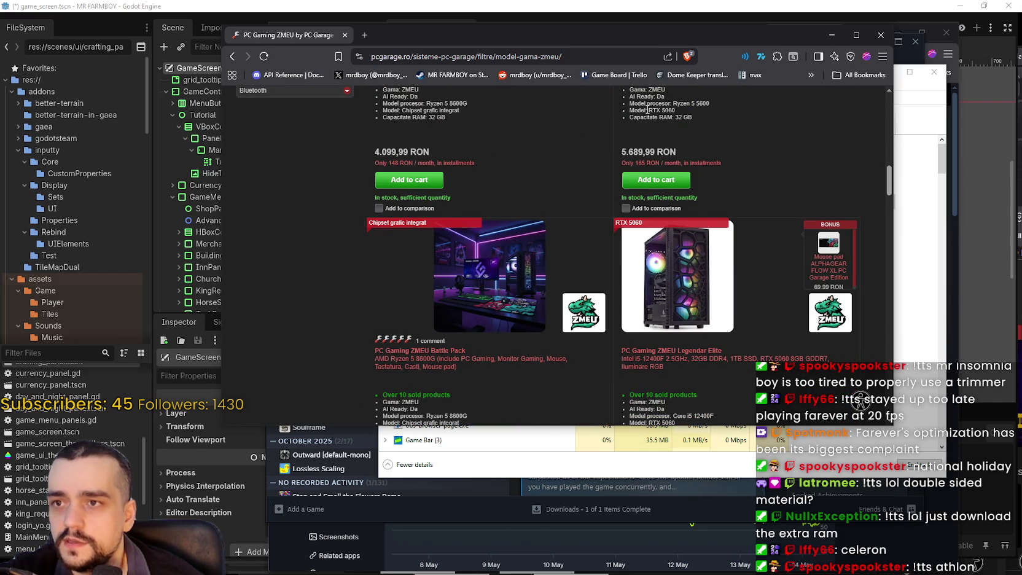
scroll(614, 250, "down", 3)
scroll(691, 316, "down", 2)
scroll(690, 313, "up", 4)
scroll(690, 311, "up", 15)
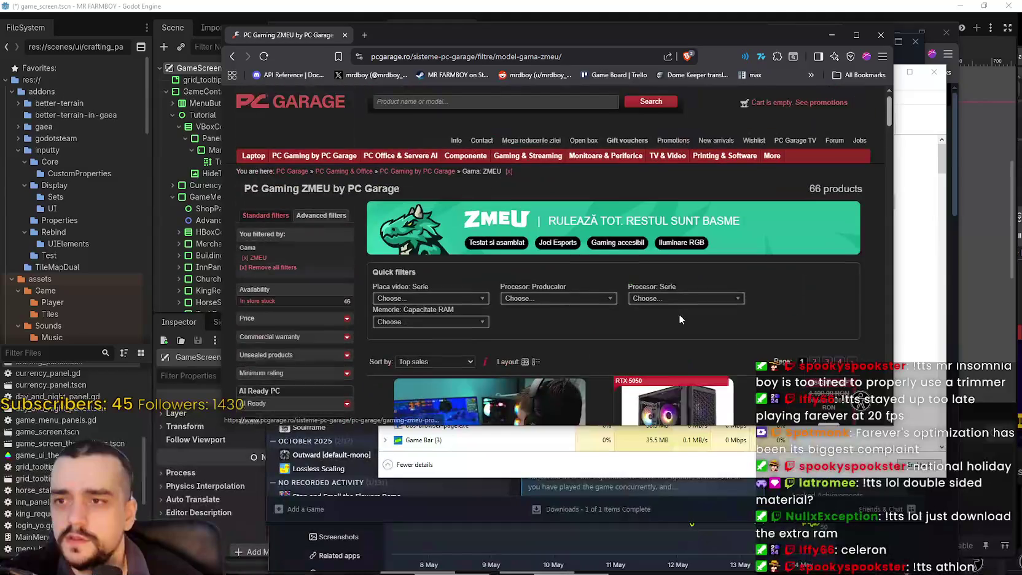
- Filter the ZMEU PCs by Placa video Serie RTX 3050, then RTX 5090
left_click(457, 314)
left_click(442, 326)
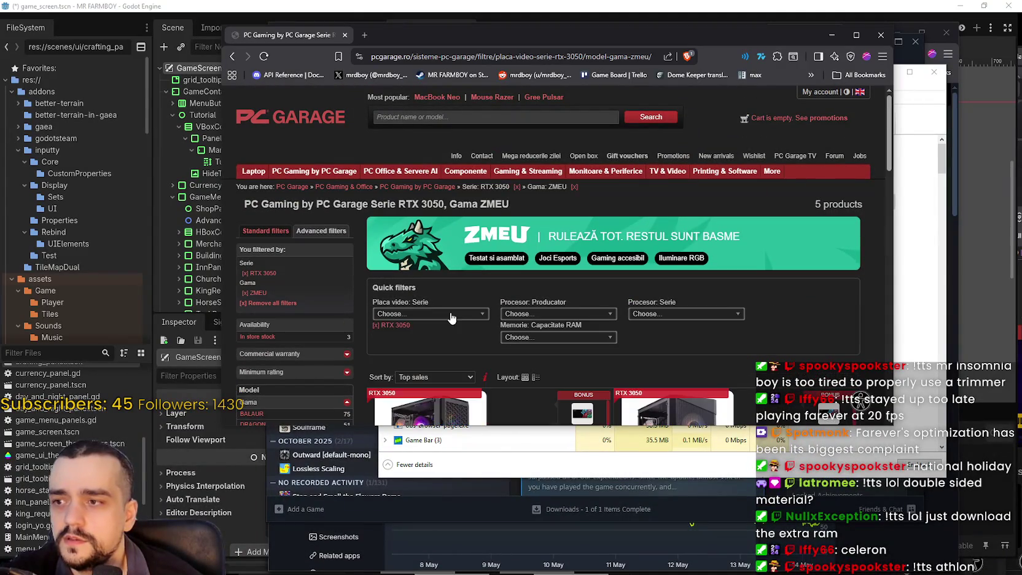
left_click(441, 314)
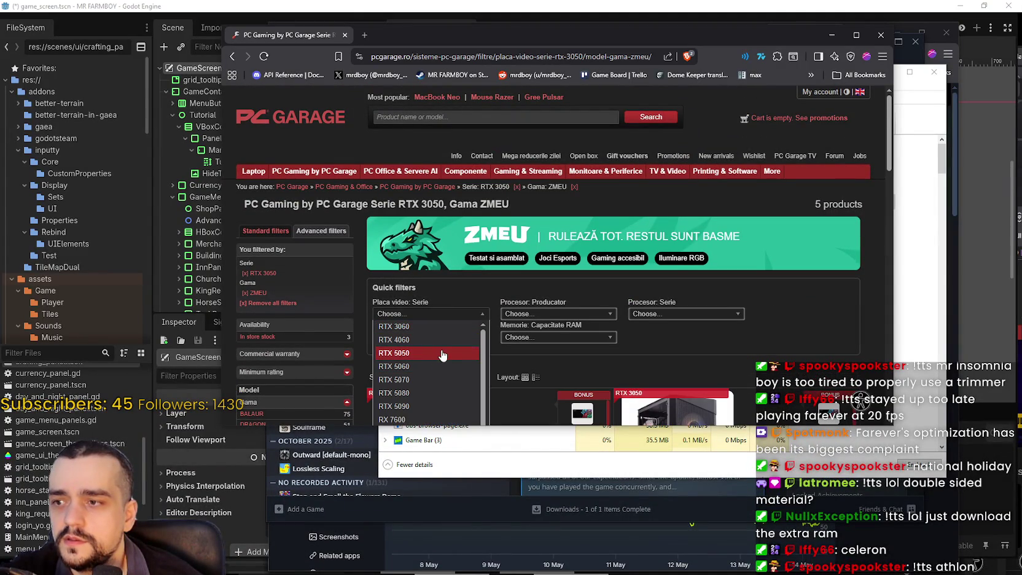
left_click(441, 405)
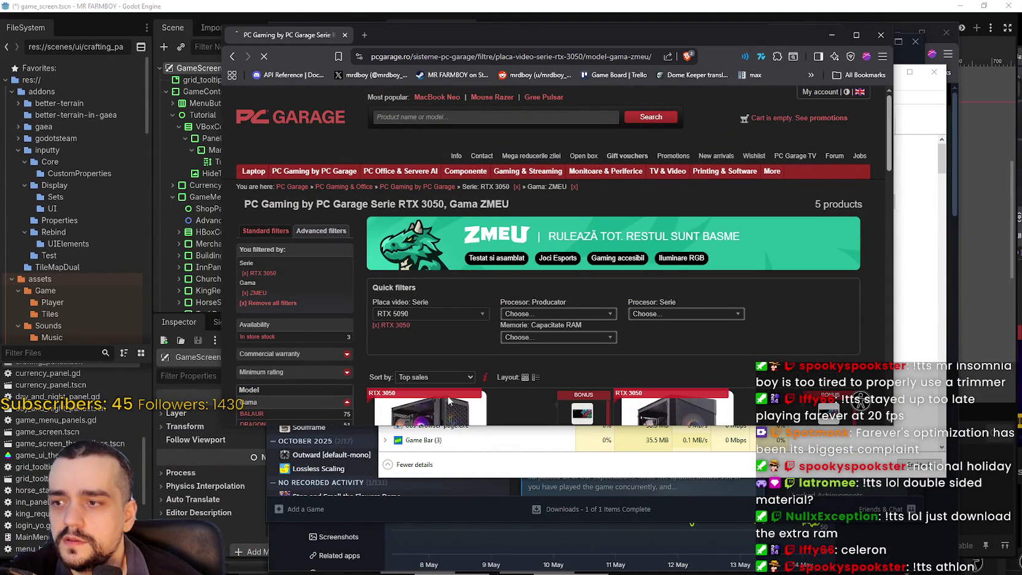
- Open the PC Gaming BALAUR product listing
scroll(491, 246, "down", 3)
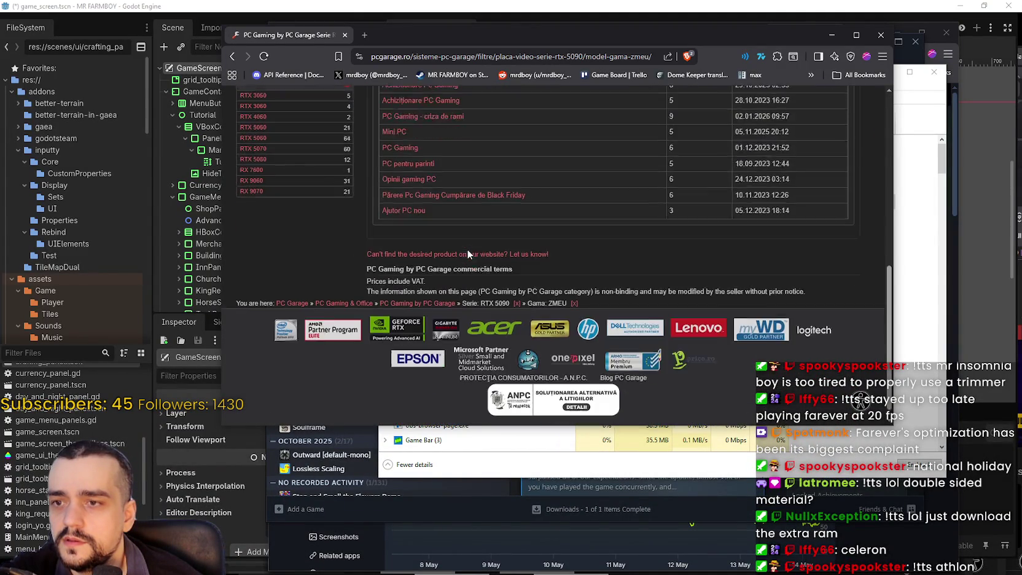
scroll(466, 249, "up", 5)
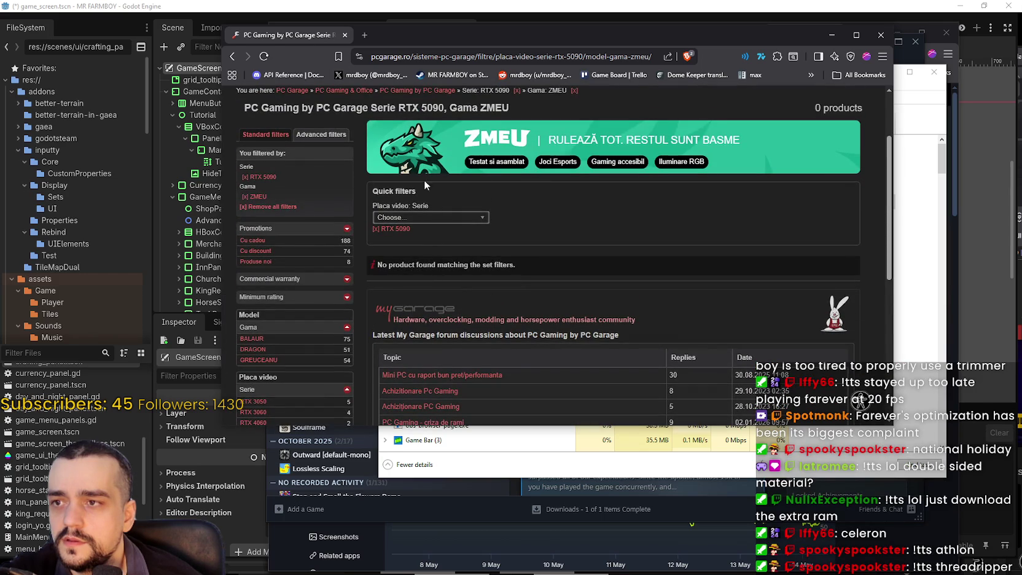
scroll(484, 175, "up", 2)
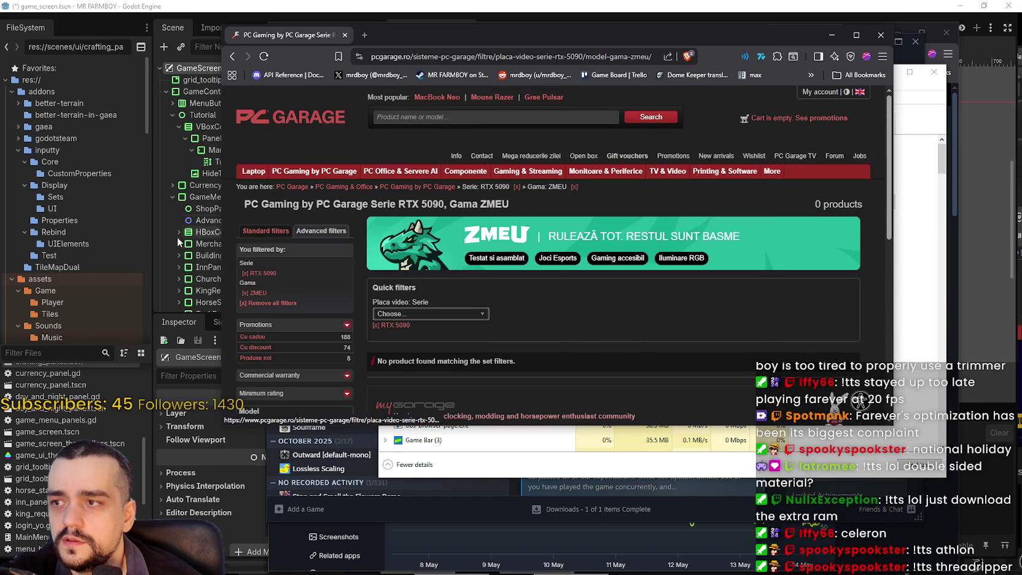
mouse_move(319, 174)
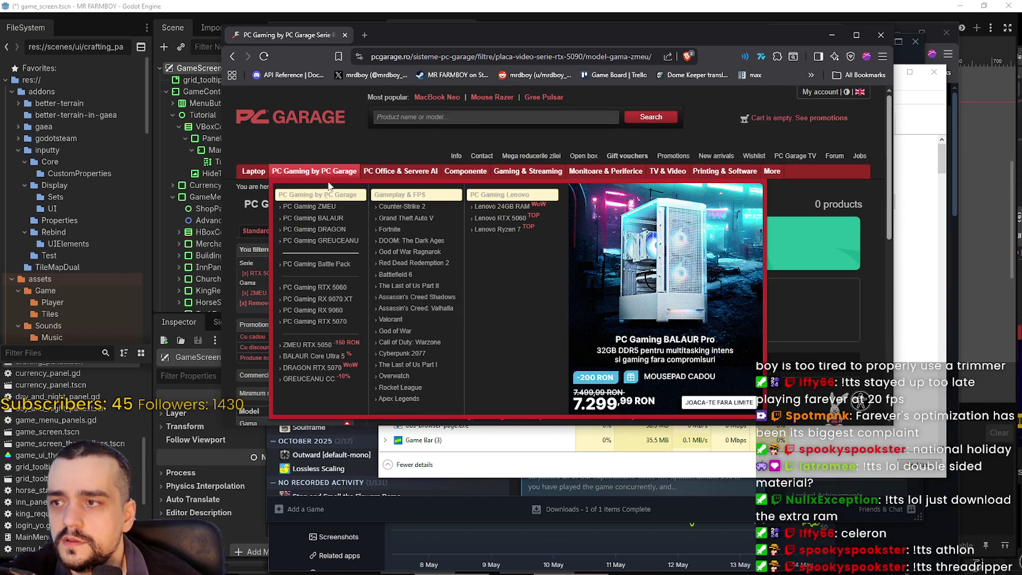
left_click(313, 219)
- Filter the BALAUR gaming PCs to RX 9060 graphics cards
scroll(431, 163, "down", 3)
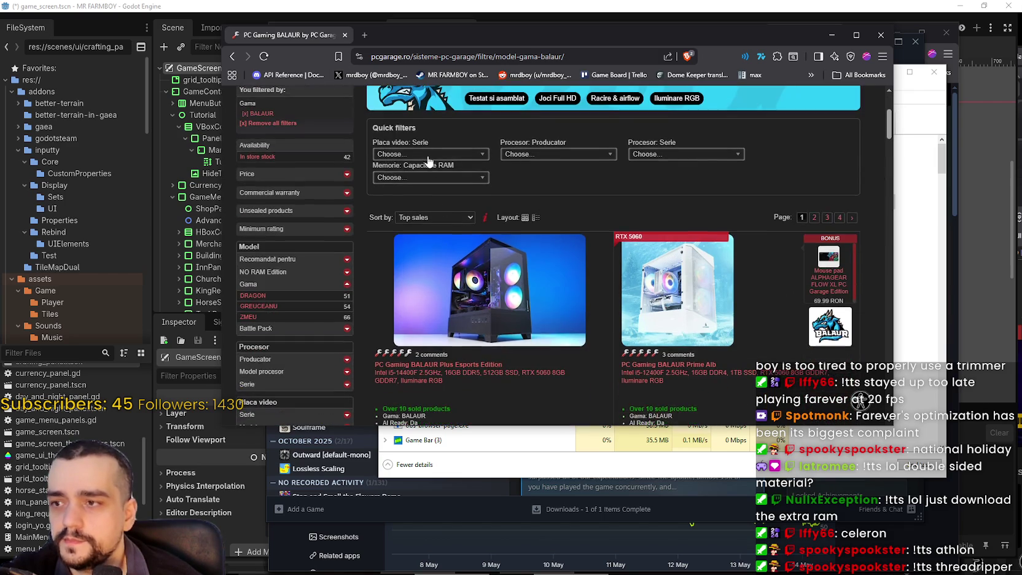
left_click(430, 155)
left_click(435, 193)
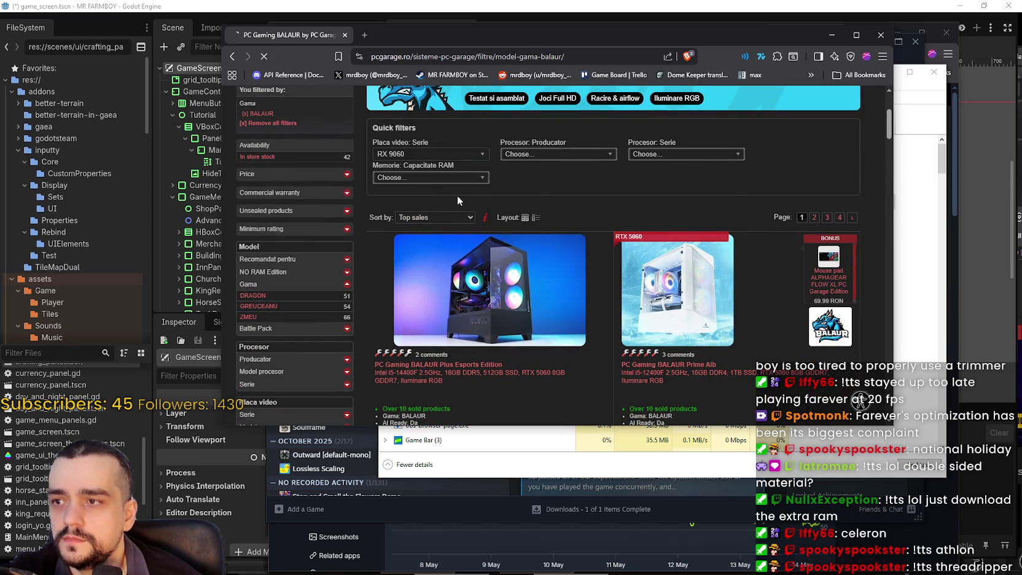
scroll(626, 227, "down", 8)
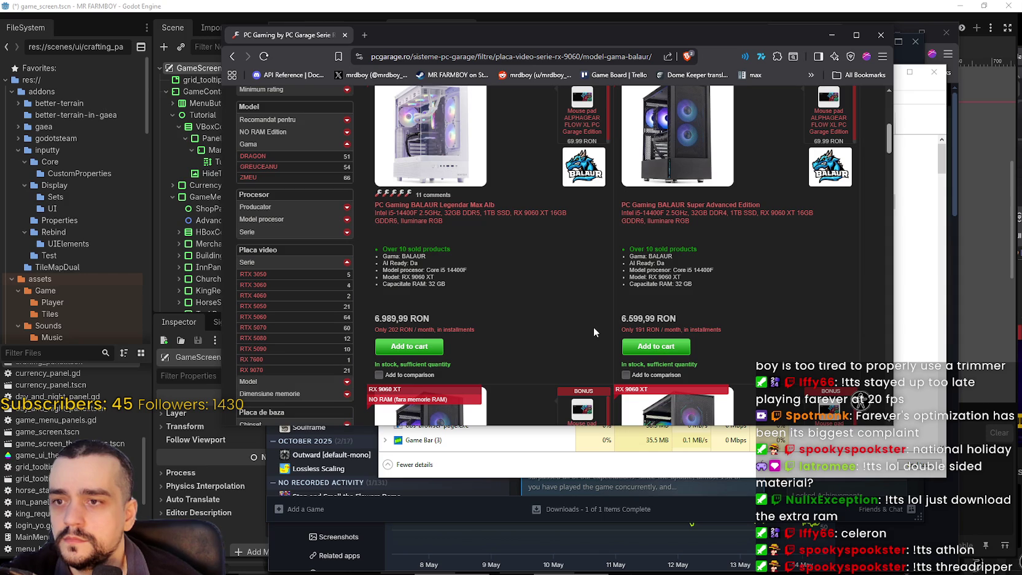
scroll(583, 319, "up", 5)
- Switch the series filter to RTX 5090, then return to the full 248-product PC Gaming listing
left_click(416, 260)
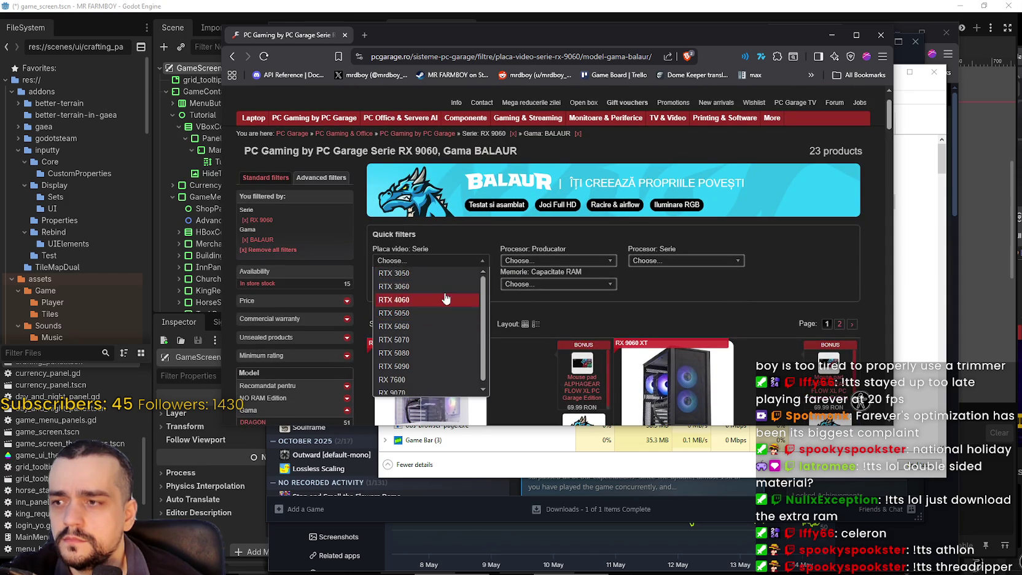
left_click(637, 284)
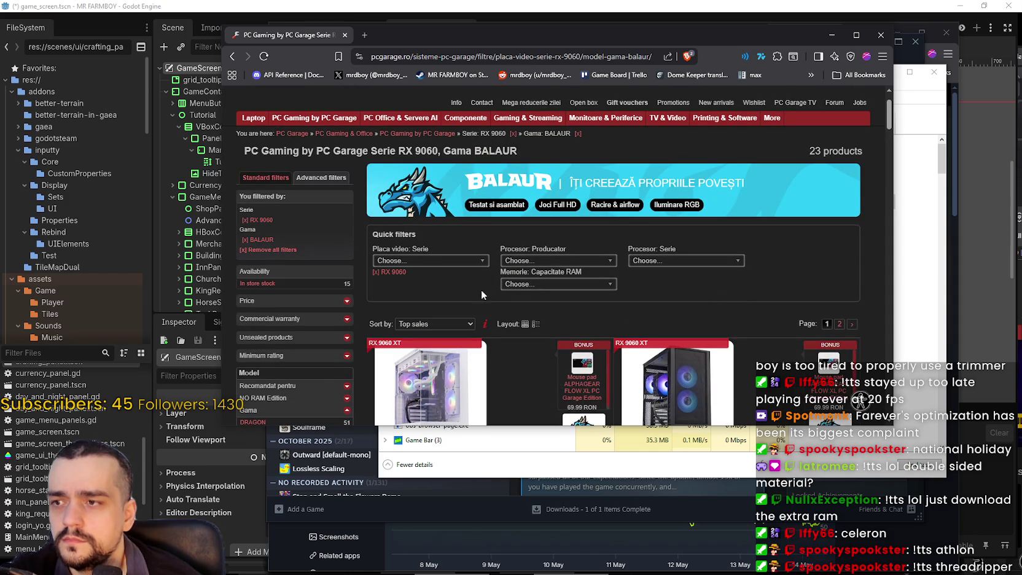
left_click(424, 260)
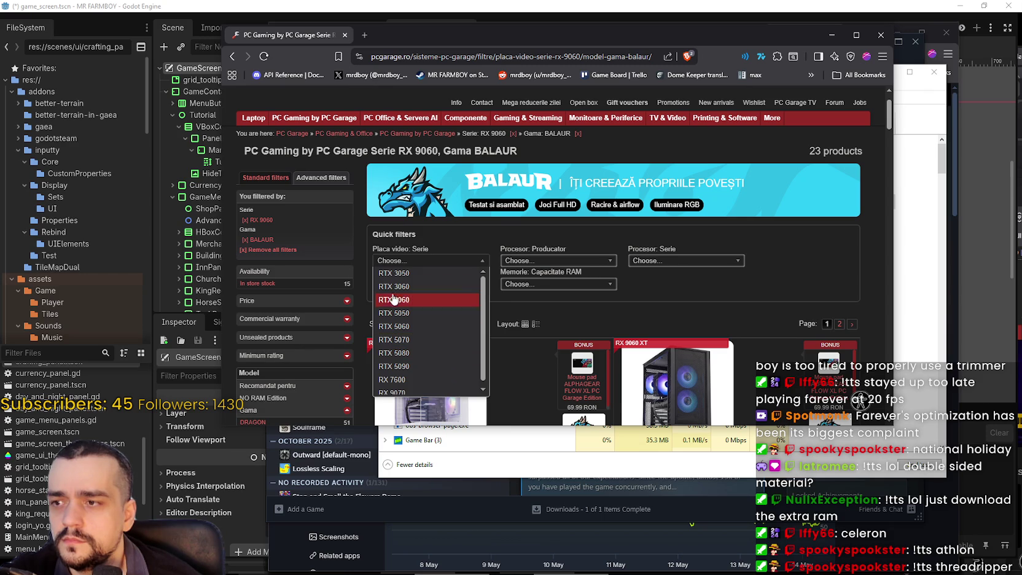
left_click(418, 366)
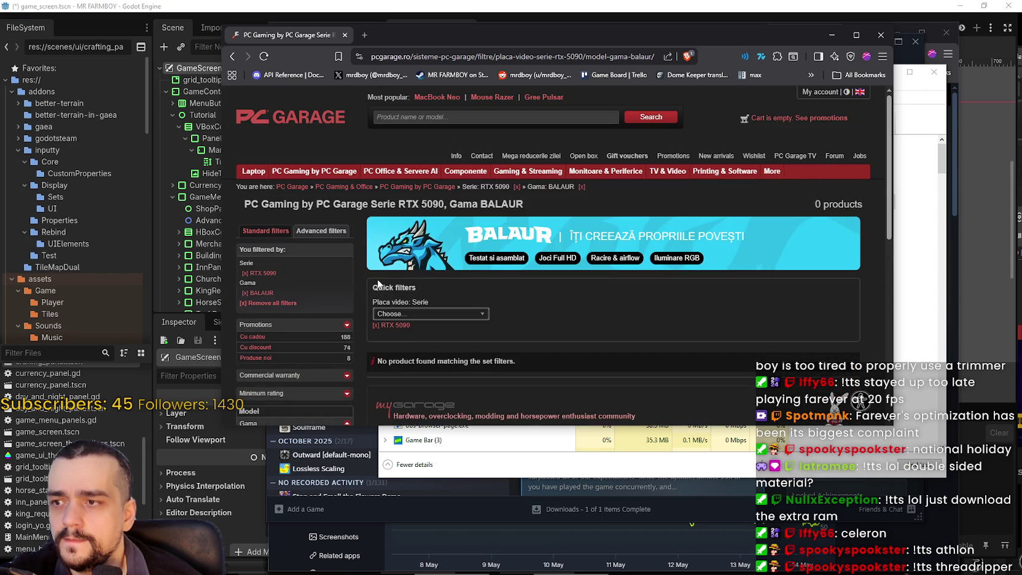
scroll(614, 294, "down", 5)
scroll(610, 293, "up", 5)
mouse_move(400, 172)
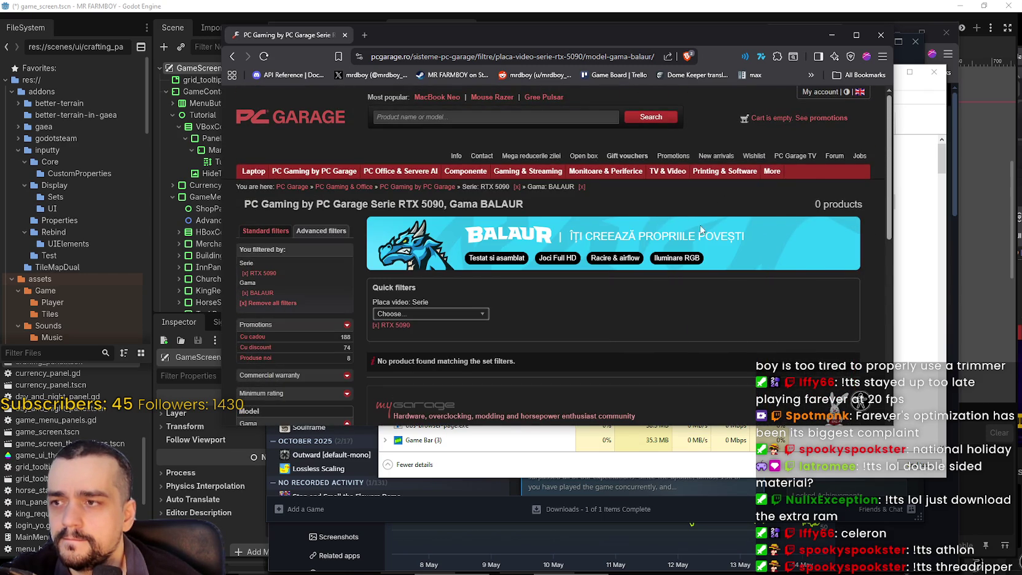
left_click(423, 187)
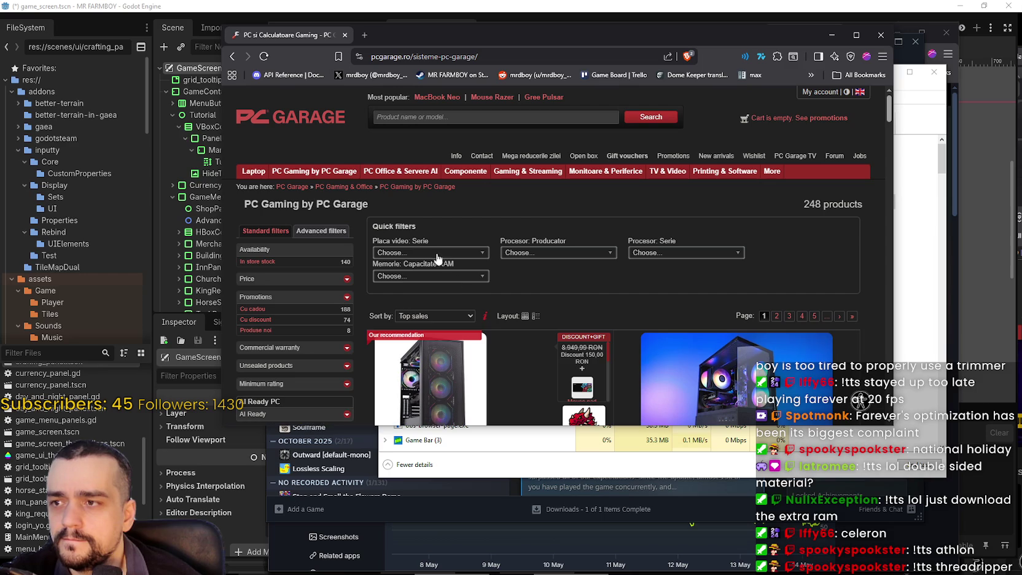
- Filter the gaming PC listing to the RTX 5090 series, leaving 10 products
left_click(436, 253)
left_click(394, 358)
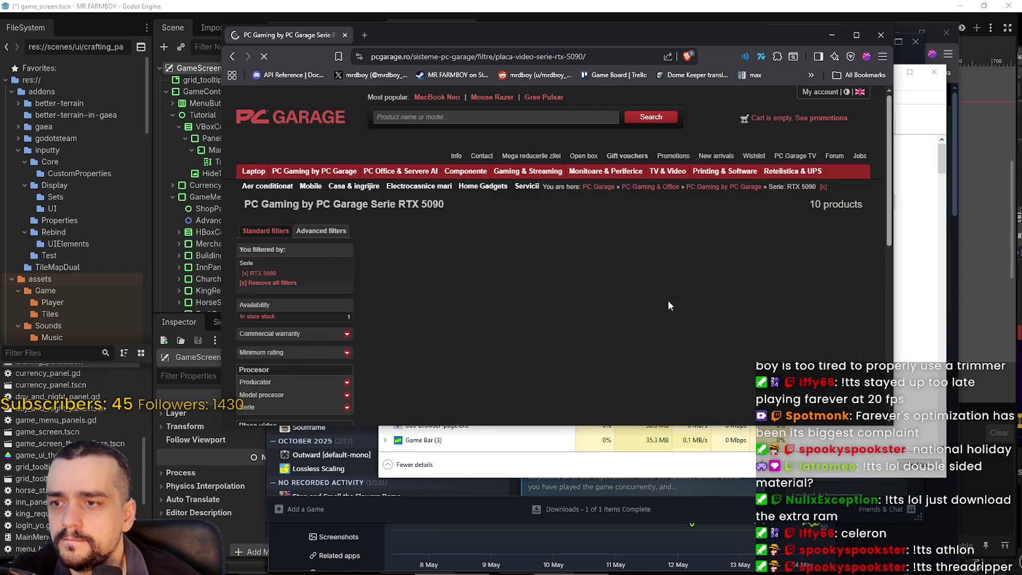
scroll(662, 297, "down", 3)
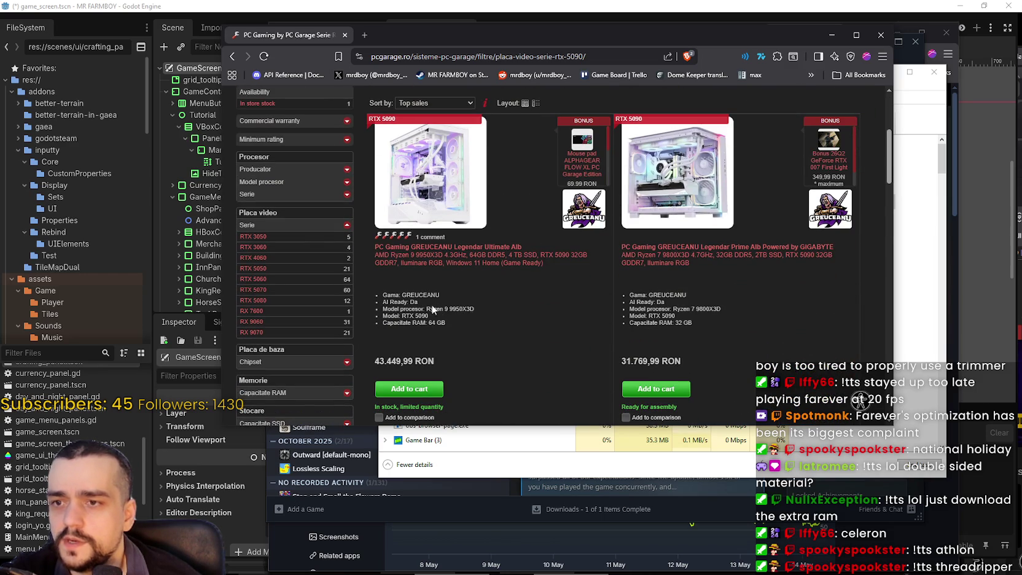
- Select the first PC's processor name and bring up its context menu
left_click_drag(427, 308, 474, 308)
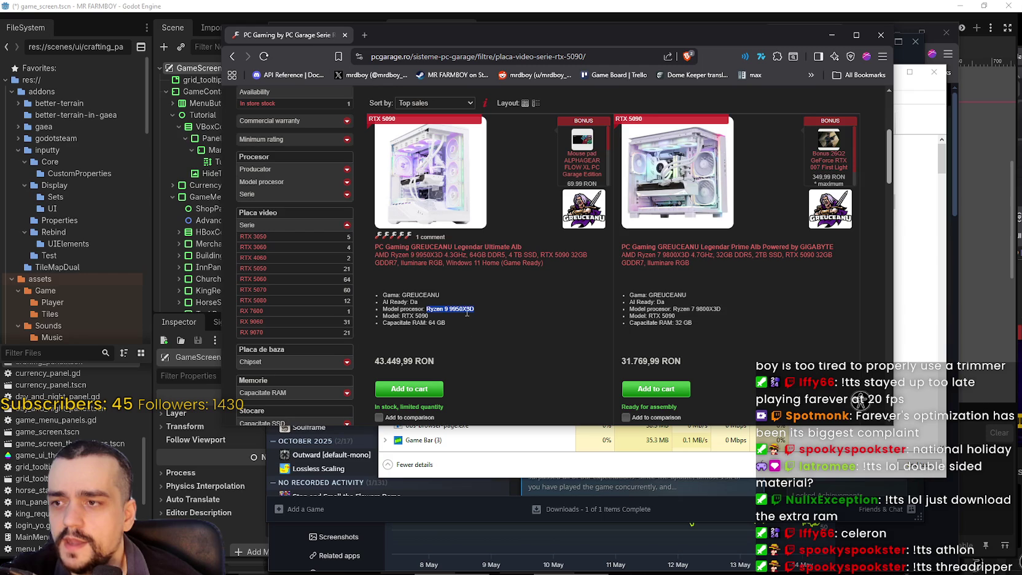
scroll(475, 323, "down", 1)
right_click(438, 260)
- Search Google for Ryzen 9 9950X3D and open its PC Garage page, scrolling to Specifications
left_click(497, 296)
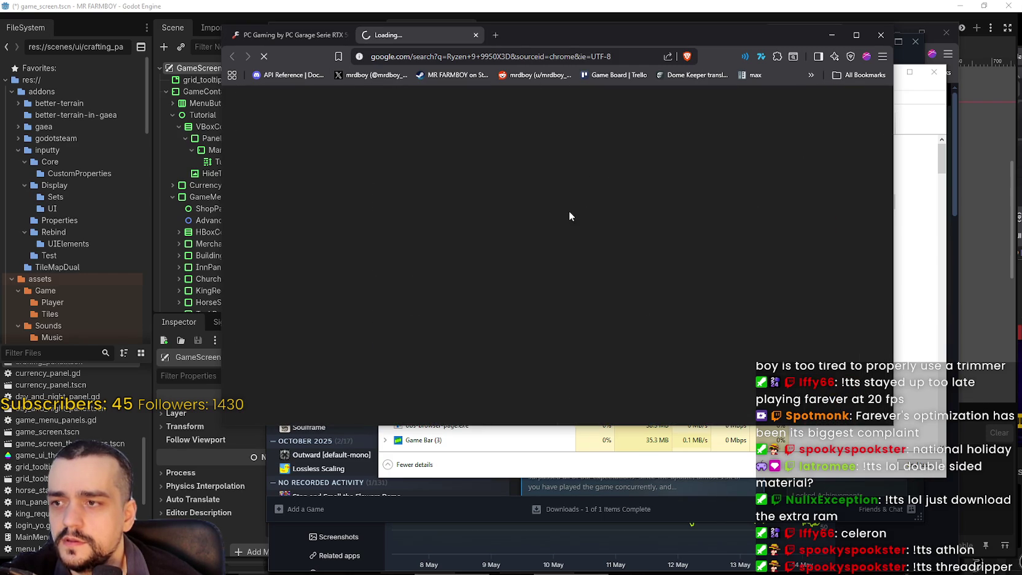
scroll(326, 184, "down", 3)
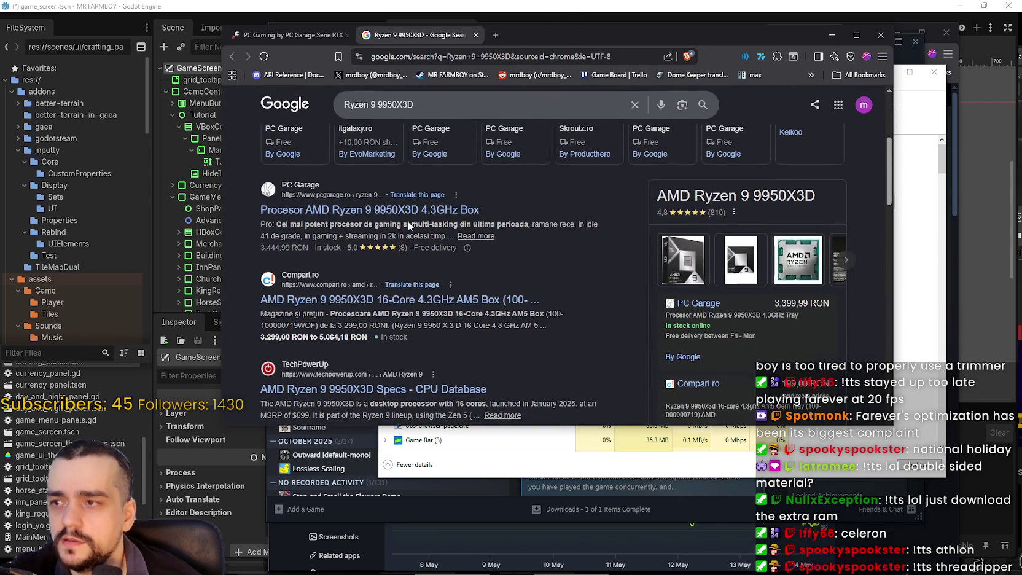
left_click(300, 216)
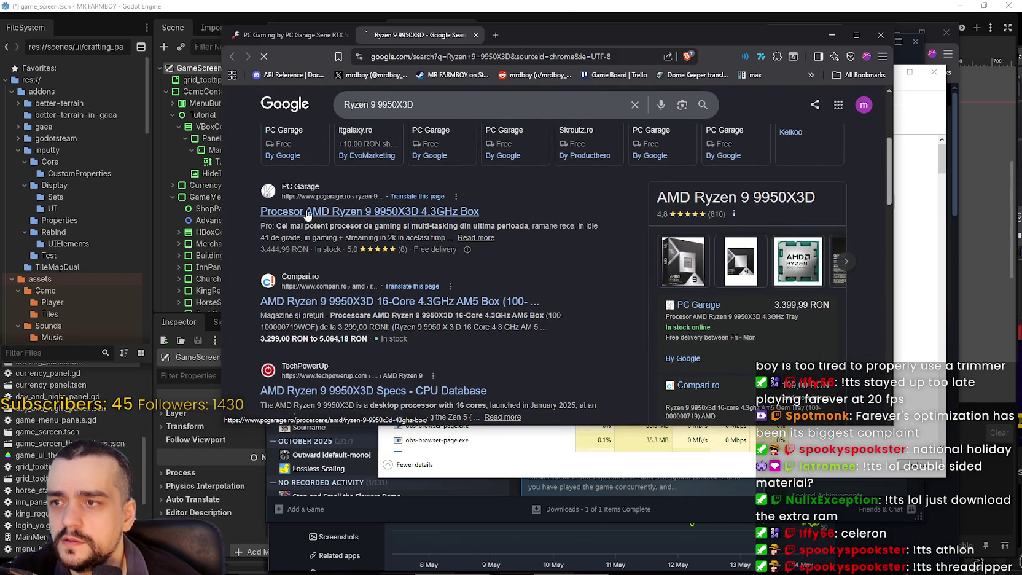
scroll(570, 330, "down", 4)
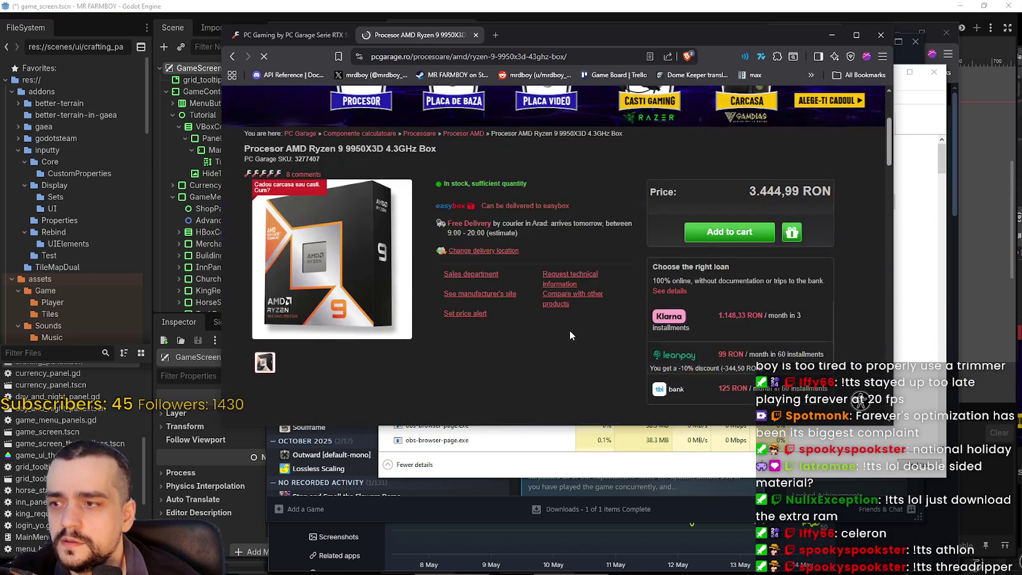
scroll(568, 329, "up", 2)
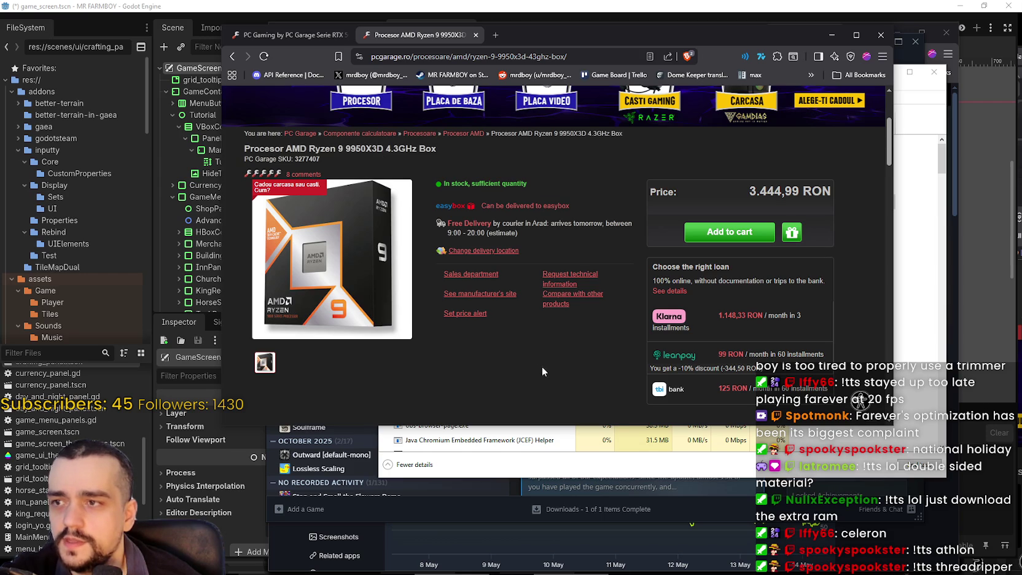
scroll(546, 379, "down", 10)
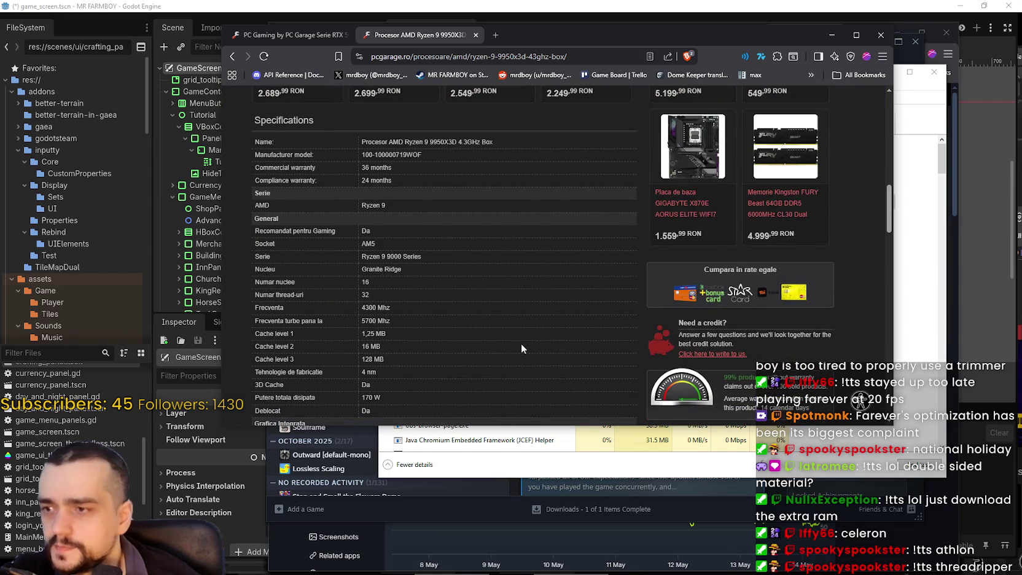
scroll(521, 344, "down", 1)
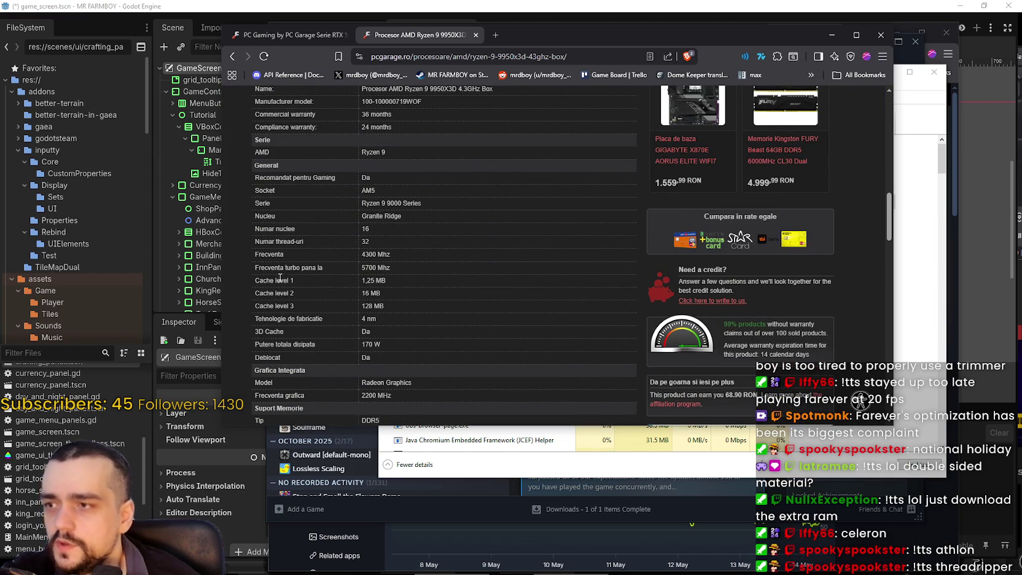
scroll(399, 315, "down", 2)
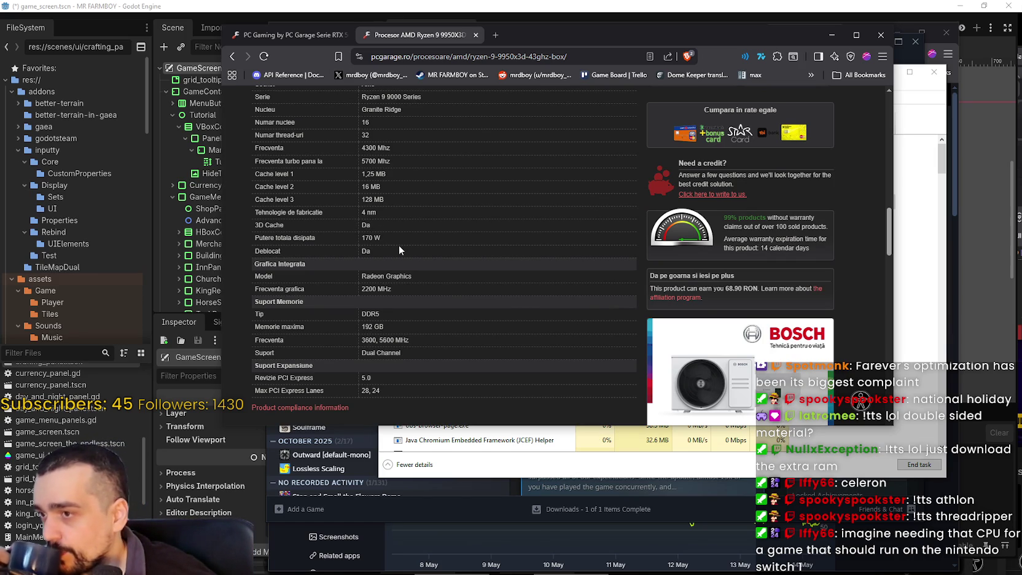
scroll(399, 245, "down", 1)
scroll(399, 243, "up", 2)
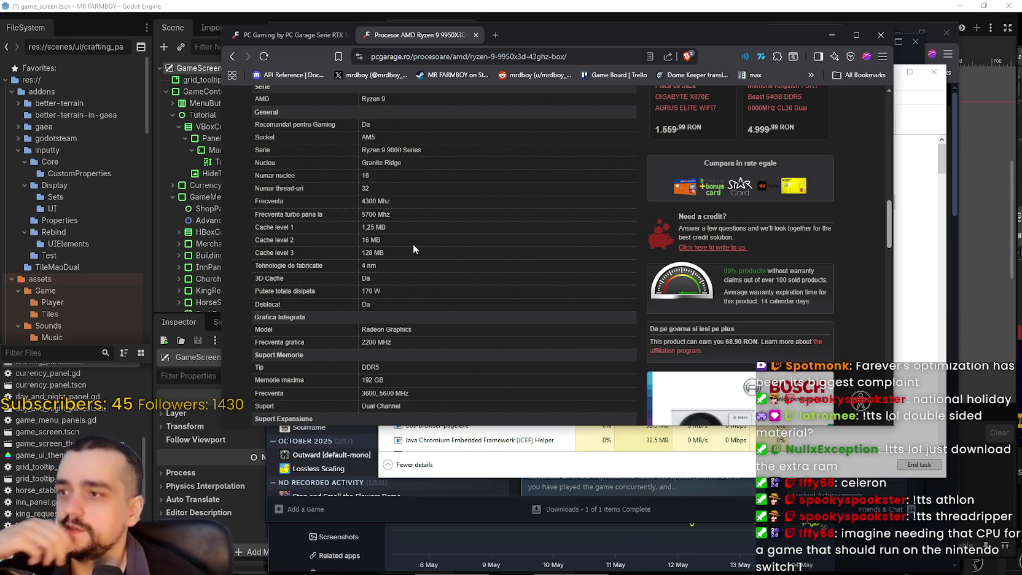
mouse_move(269, 176)
left_mouse_down()
mouse_move(376, 194)
mouse_move(255, 191)
left_mouse_up()
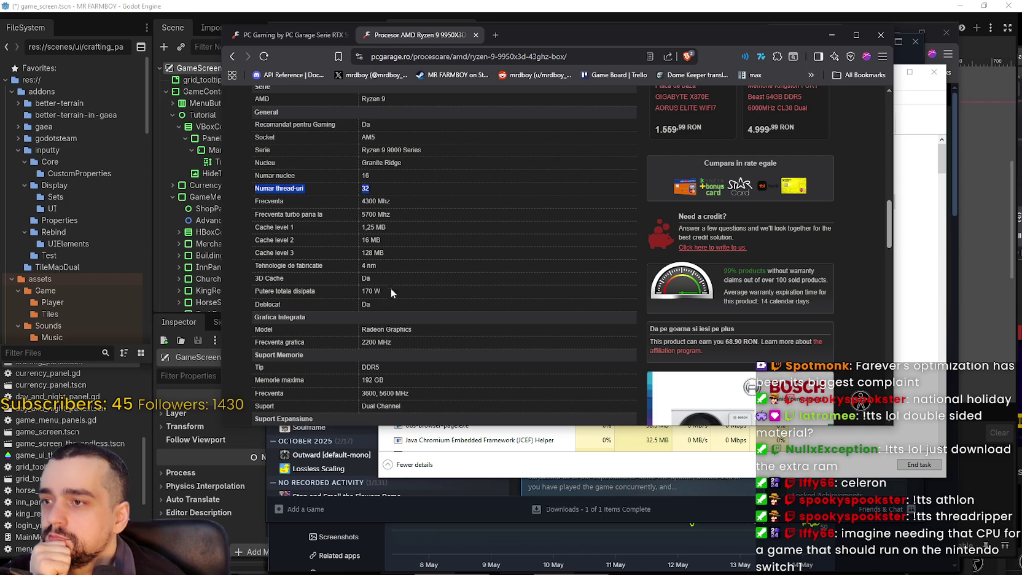
mouse_move(403, 253)
left_mouse_down()
mouse_move(258, 226)
mouse_move(245, 185)
mouse_move(258, 193)
left_mouse_up()
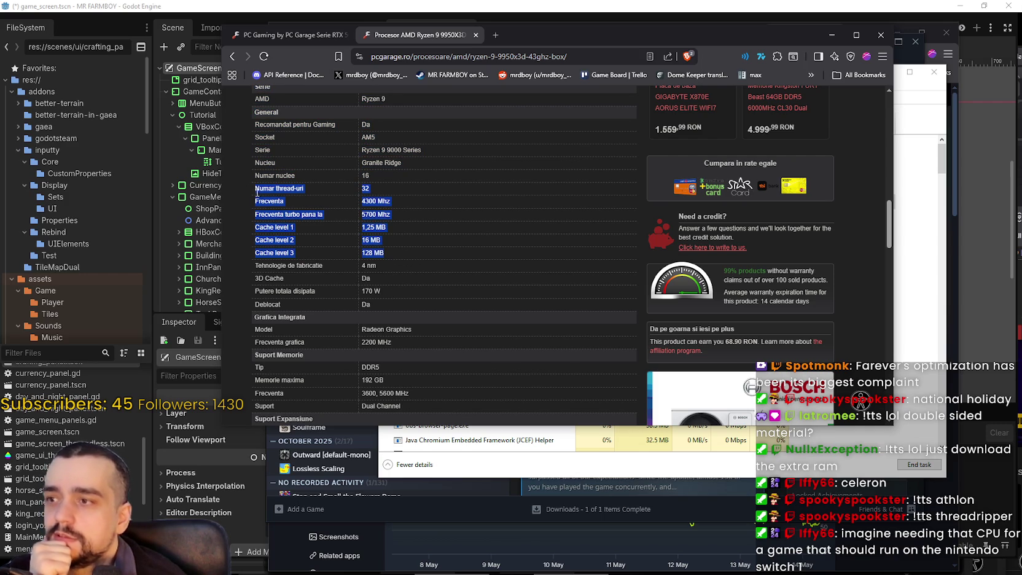
left_click(423, 240)
mouse_move(404, 209)
left_mouse_down()
mouse_move(243, 200)
mouse_move(429, 216)
mouse_move(402, 204)
left_mouse_up()
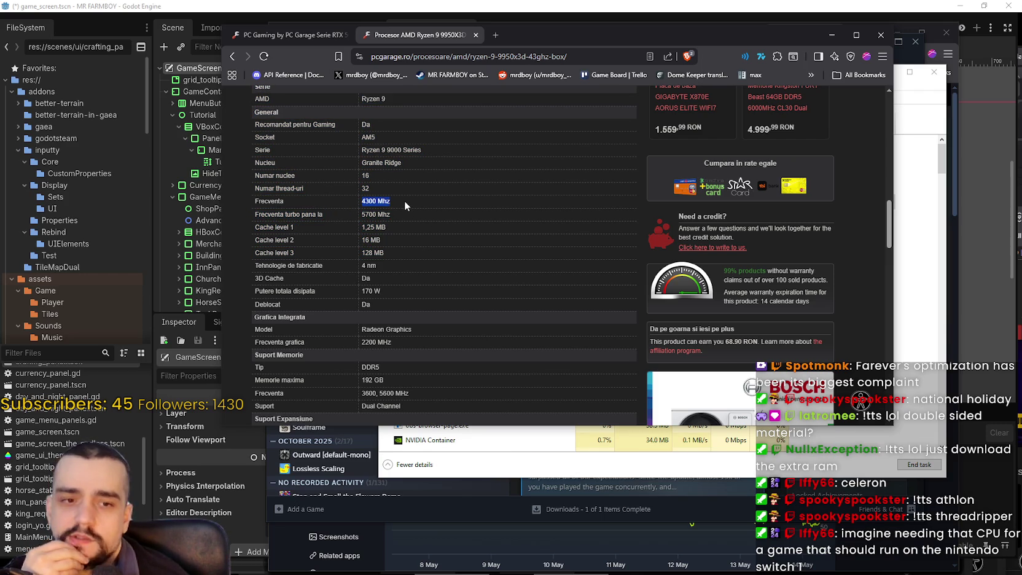
mouse_move(403, 200)
left_mouse_down()
mouse_move(403, 218)
mouse_move(402, 210)
left_mouse_up()
left_click_drag(346, 190, 420, 231)
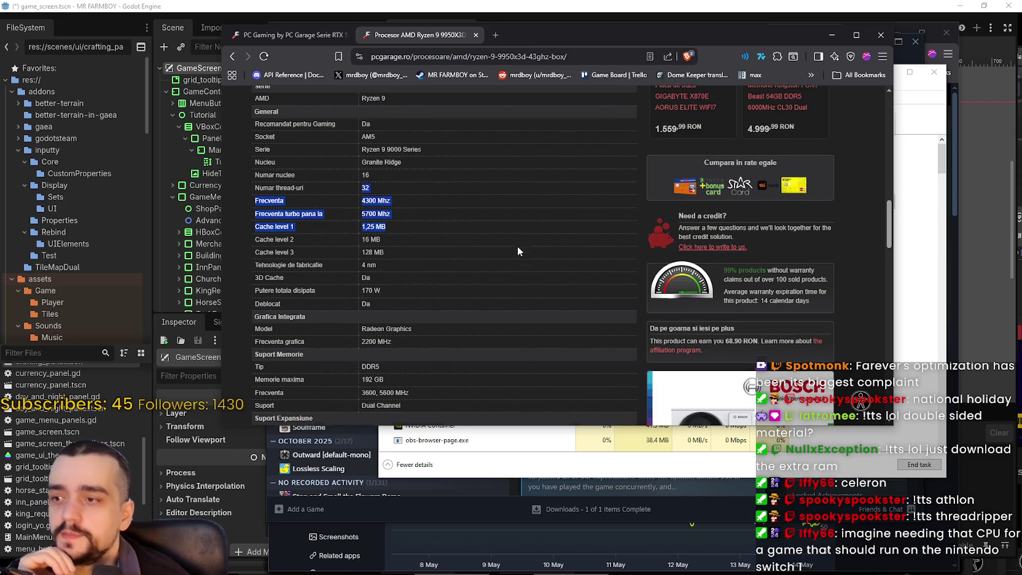
scroll(517, 250, "down", 1)
left_click_drag(362, 342, 395, 339)
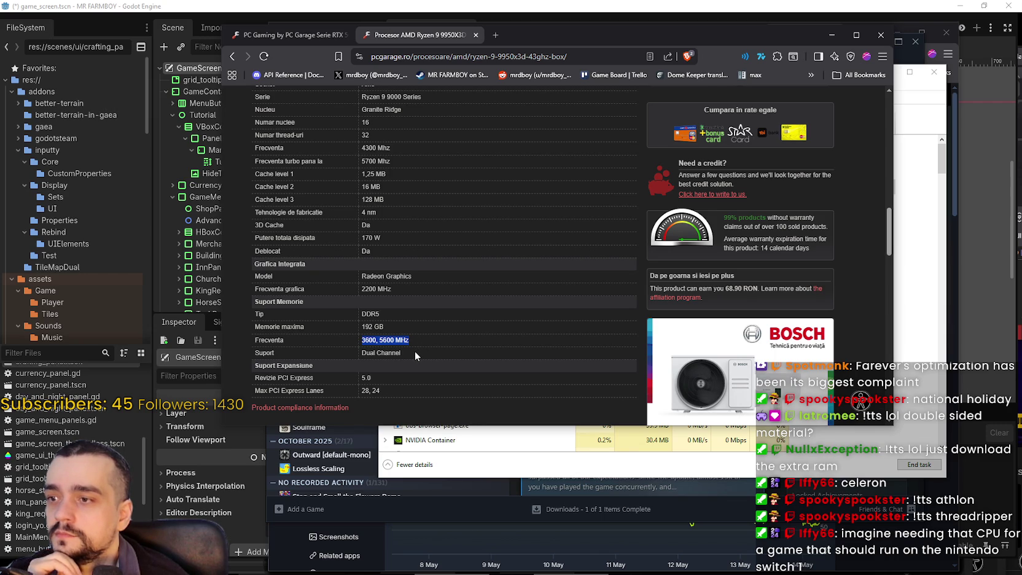
scroll(414, 355, "up", 2)
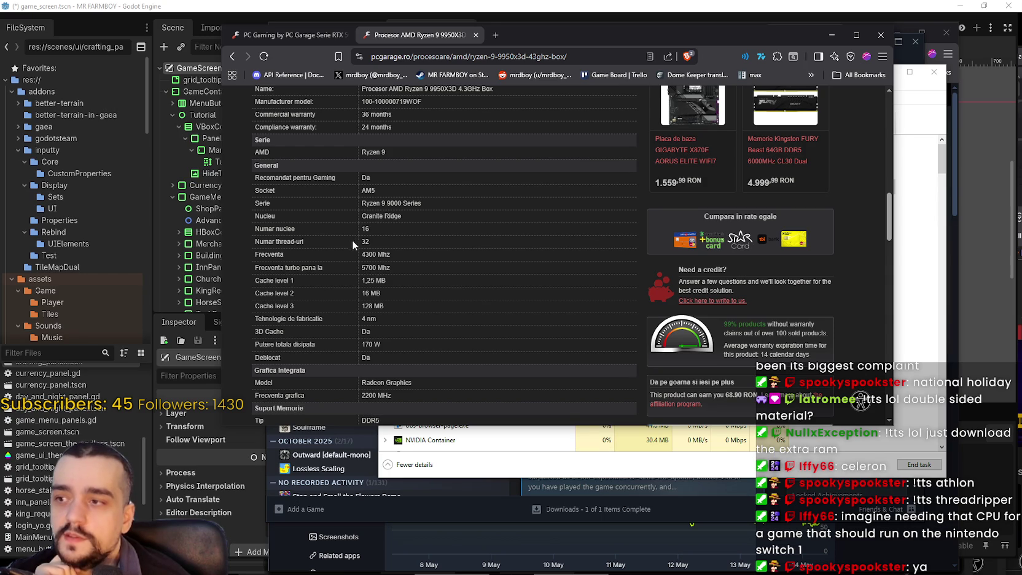
left_click_drag(362, 253, 423, 269)
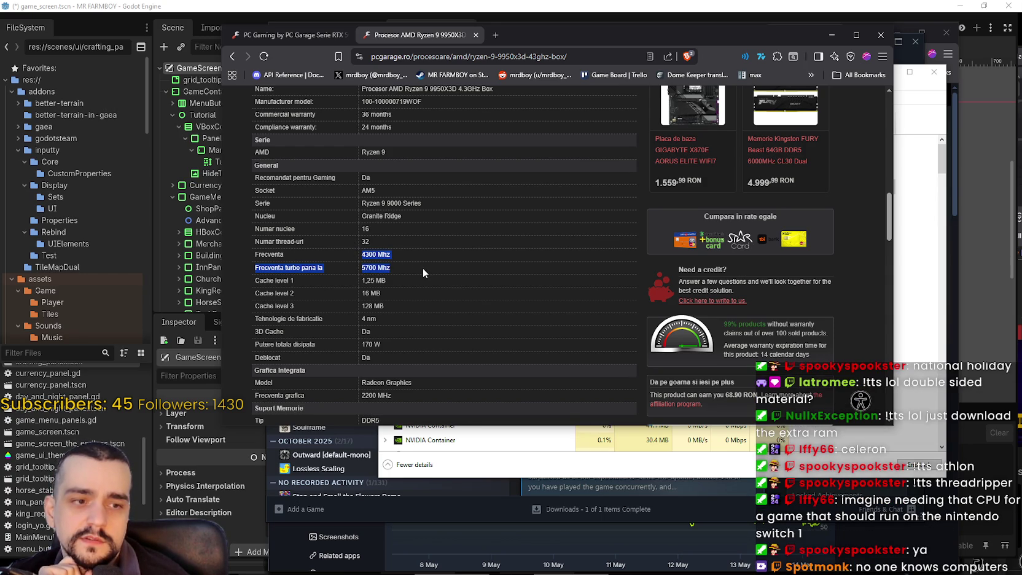
left_click_drag(422, 266, 423, 251)
left_click(414, 275)
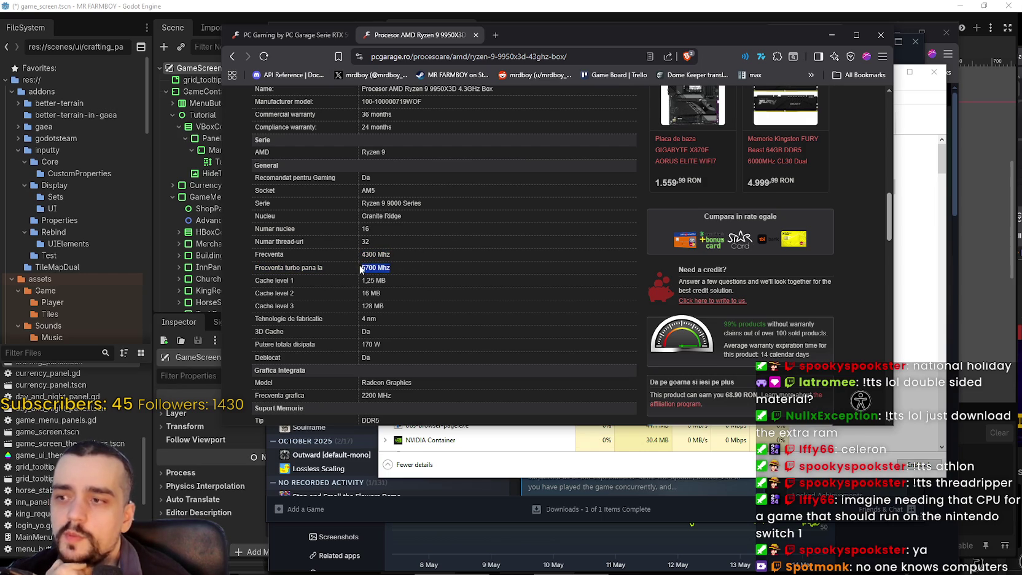
left_click(391, 268)
left_click_drag(317, 269, 243, 271)
left_click(394, 268)
left_click_drag(421, 256, 327, 253)
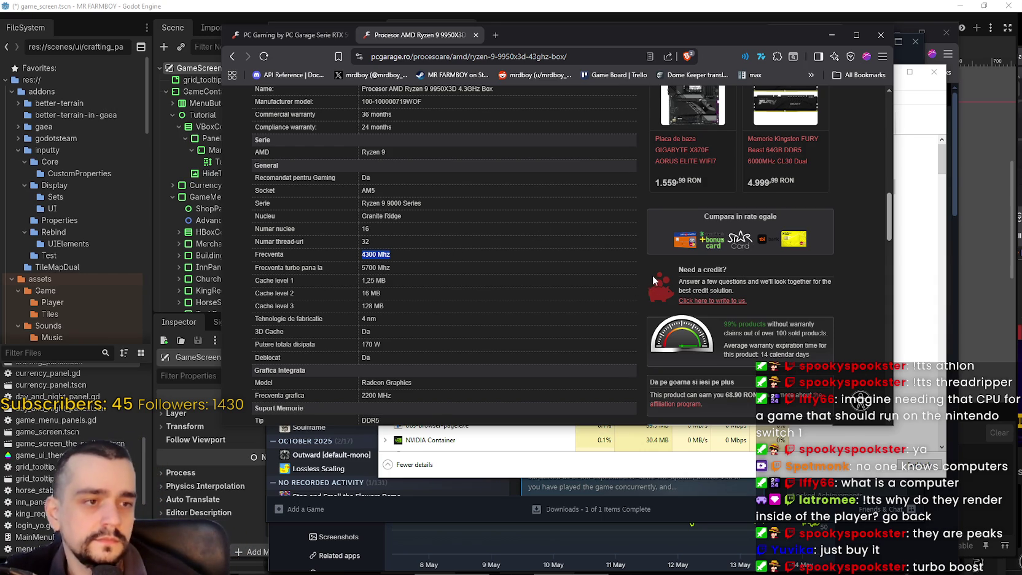
scroll(582, 240, "up", 2)
scroll(582, 244, "up", 10)
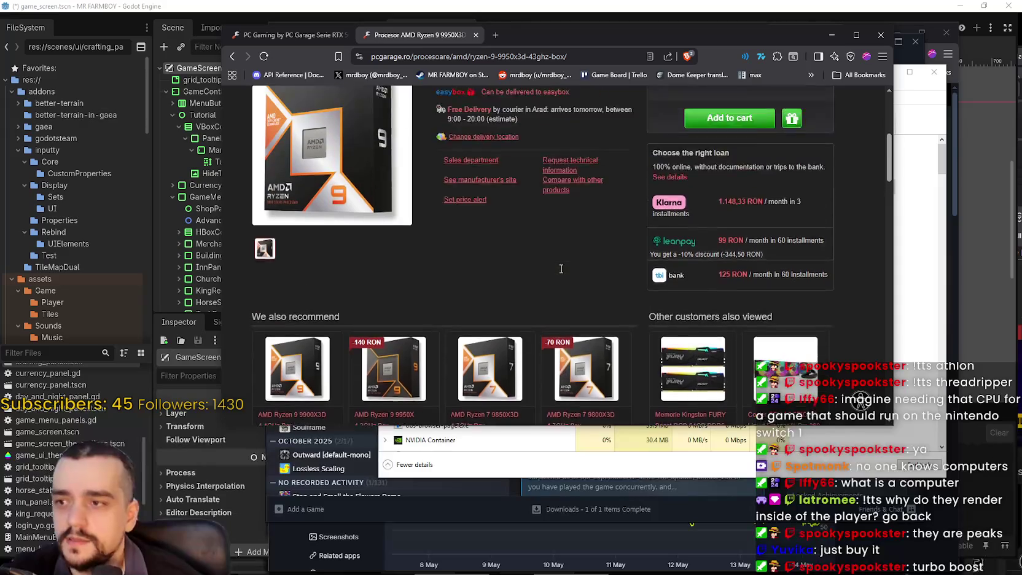
scroll(571, 294, "down", 1)
mouse_move(749, 191)
left_mouse_down()
mouse_move(812, 191)
mouse_move(795, 191)
left_mouse_up()
- Search Google for 'ron to doll' in a new tab to get the currency converter
right_click(761, 185)
left_click(773, 197)
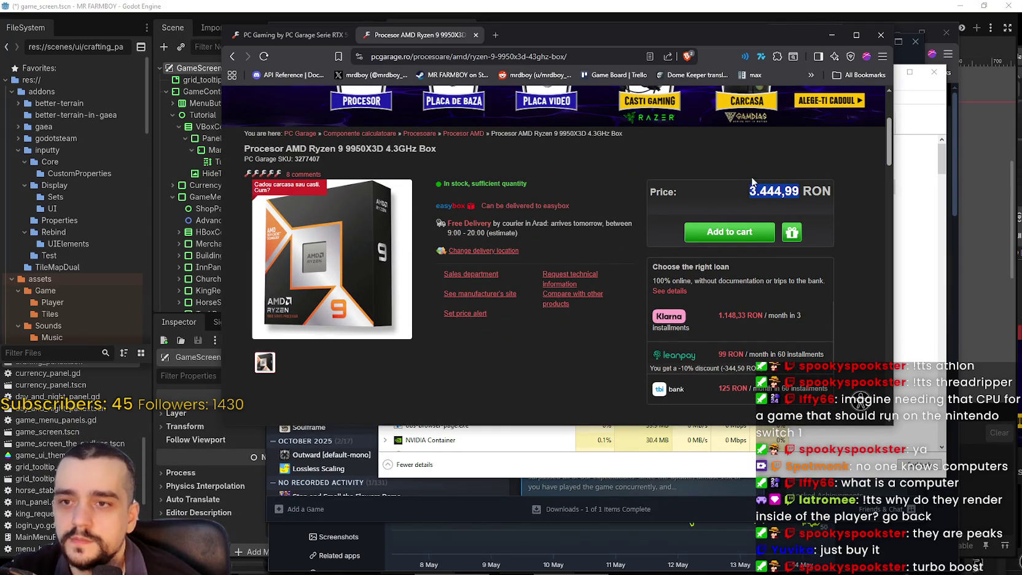
left_click(493, 37)
type("ron to")
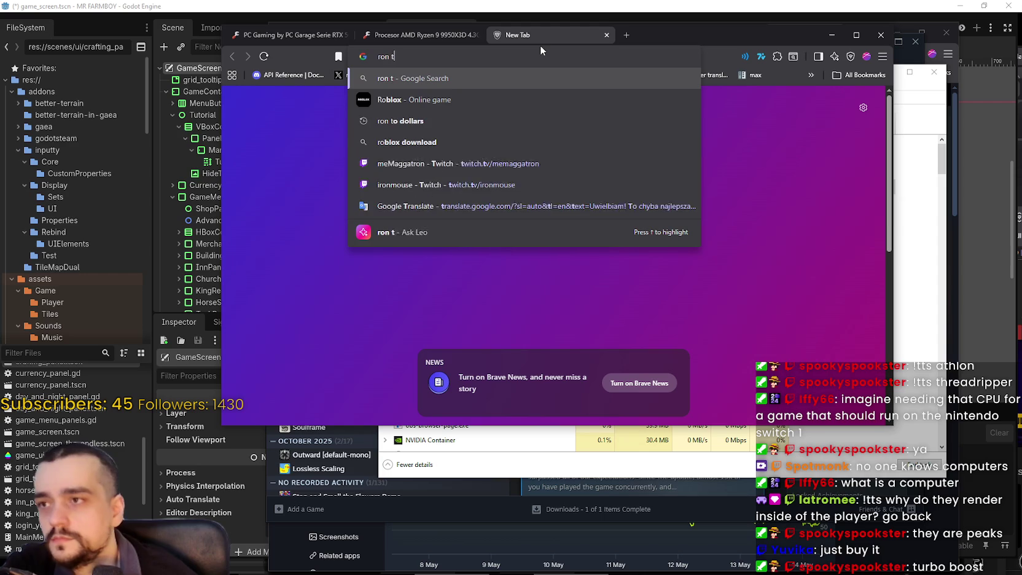
type(" doll")
key("Return")
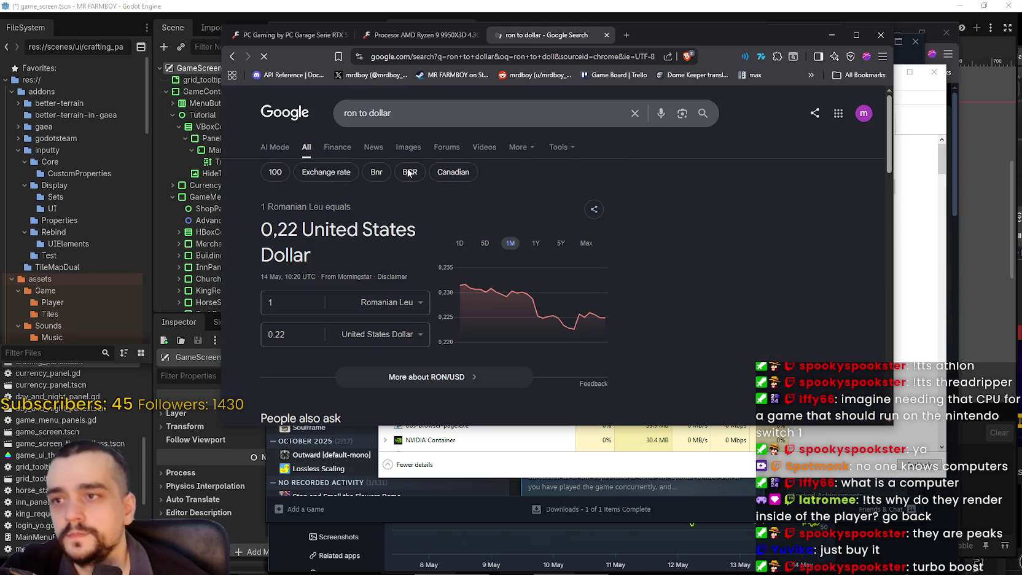
- Paste the 3,444.99 price into the Romanian Leu field and remove the separator
left_click(283, 302)
key("ctrl+v")
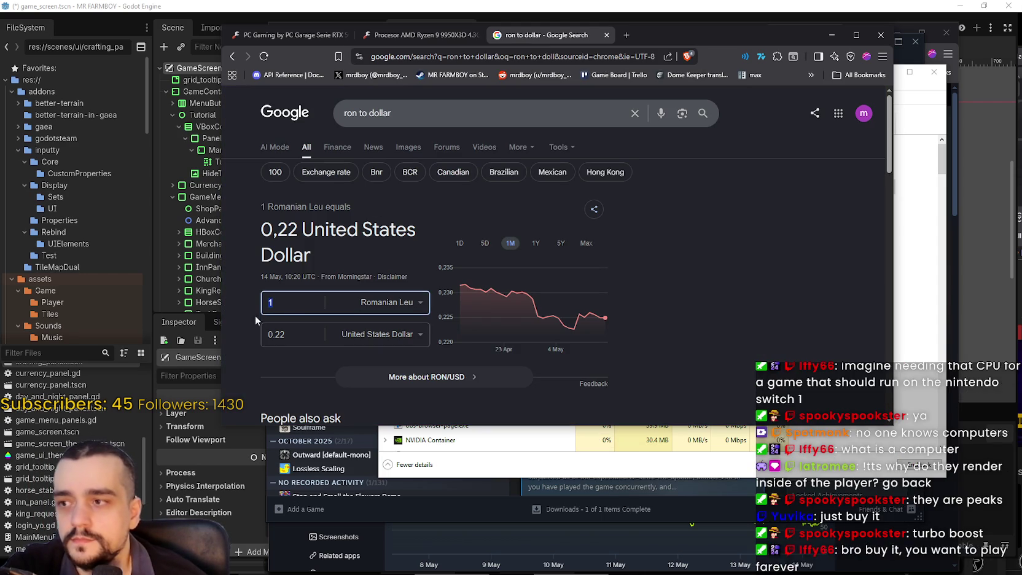
left_click(250, 329)
left_click(275, 302)
key("BackSpace")
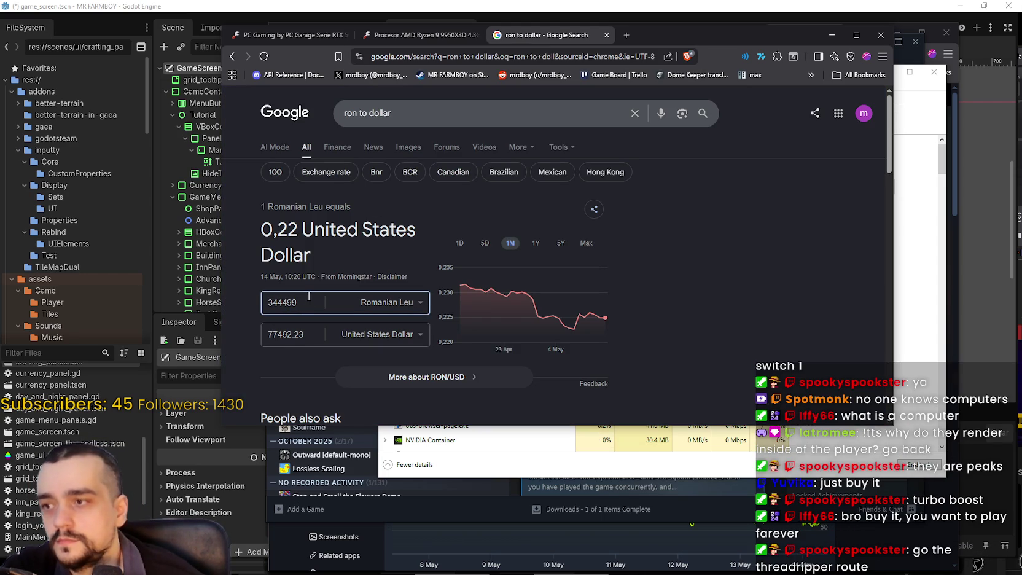
scroll(288, 199, "down", 2)
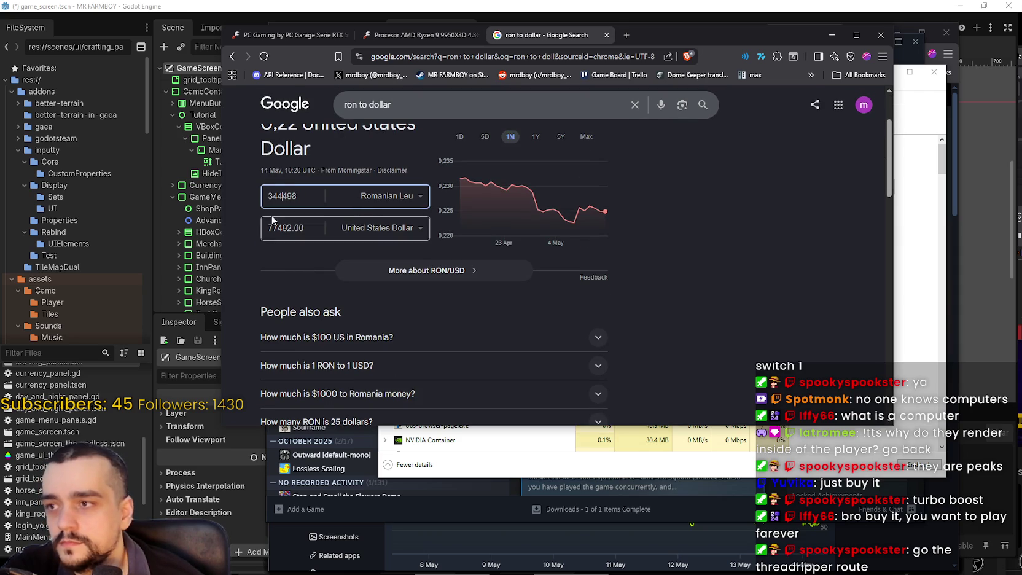
- Trim the RON amount to 3444 to read 774.70 USD, then close the Google window
left_click(457, 35)
left_click(517, 35)
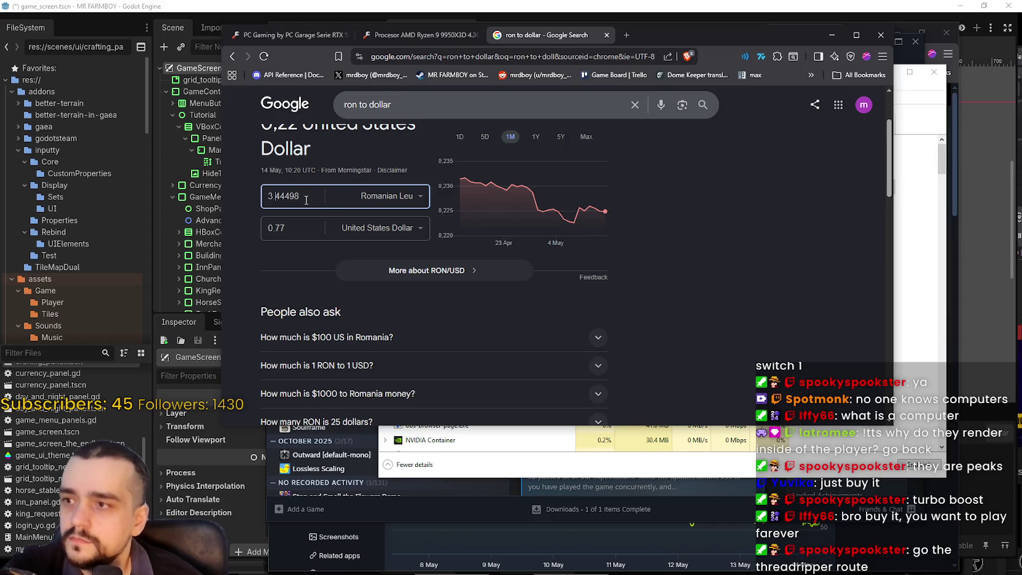
key("BackSpace")
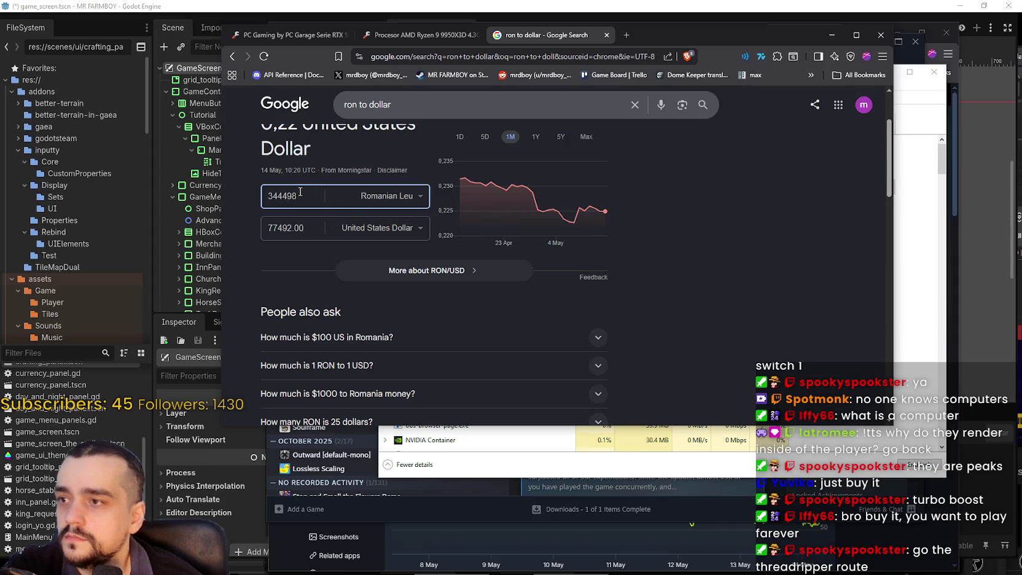
key("BackSpace")
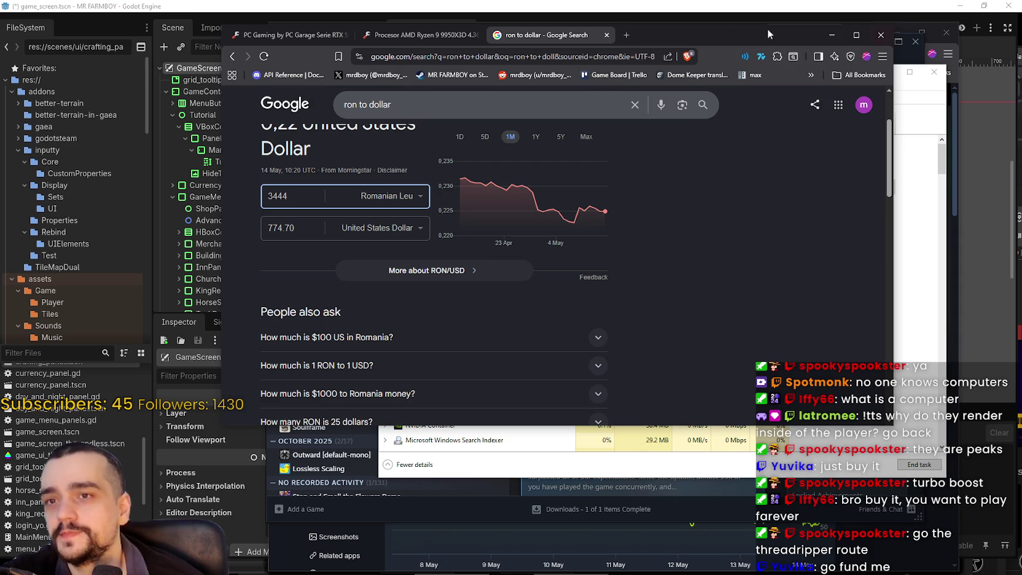
left_click(832, 35)
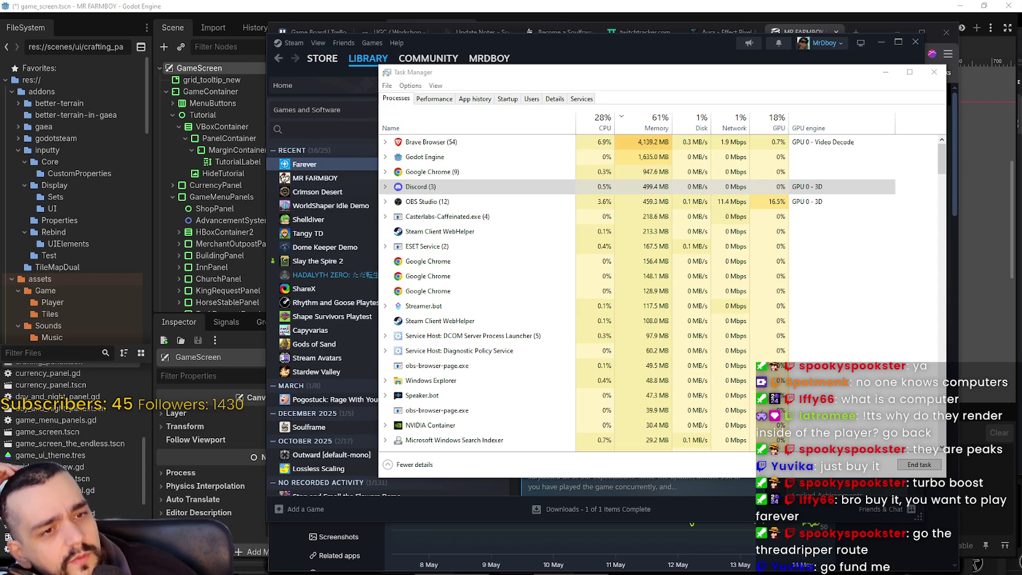
- Drag the GoFundMe fundraiser-creation window onto the screen over Task Manager
left_click_drag(1021, 58, 699, 53)
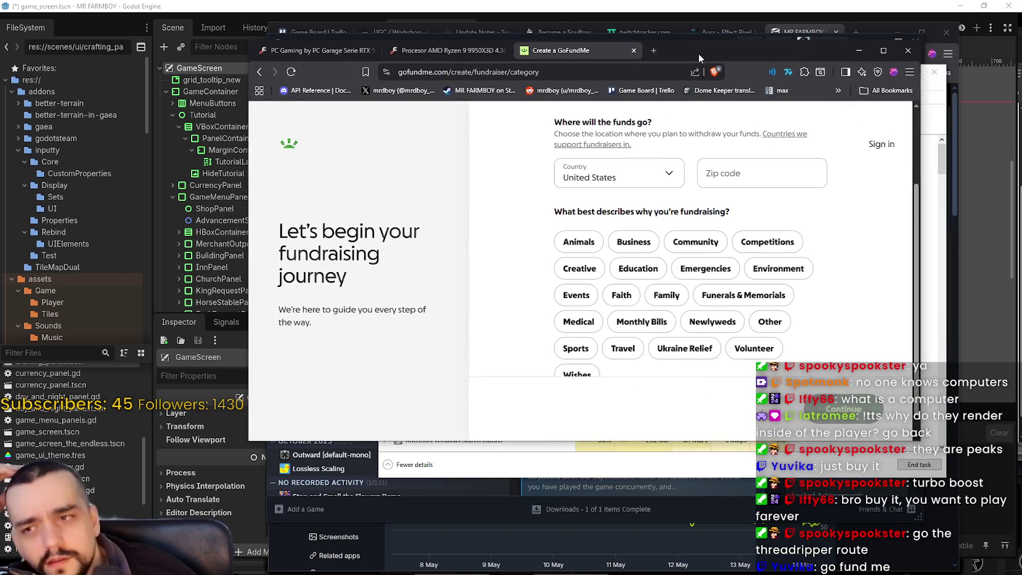
- Open the Country list and keep United States as the country
left_click(587, 180)
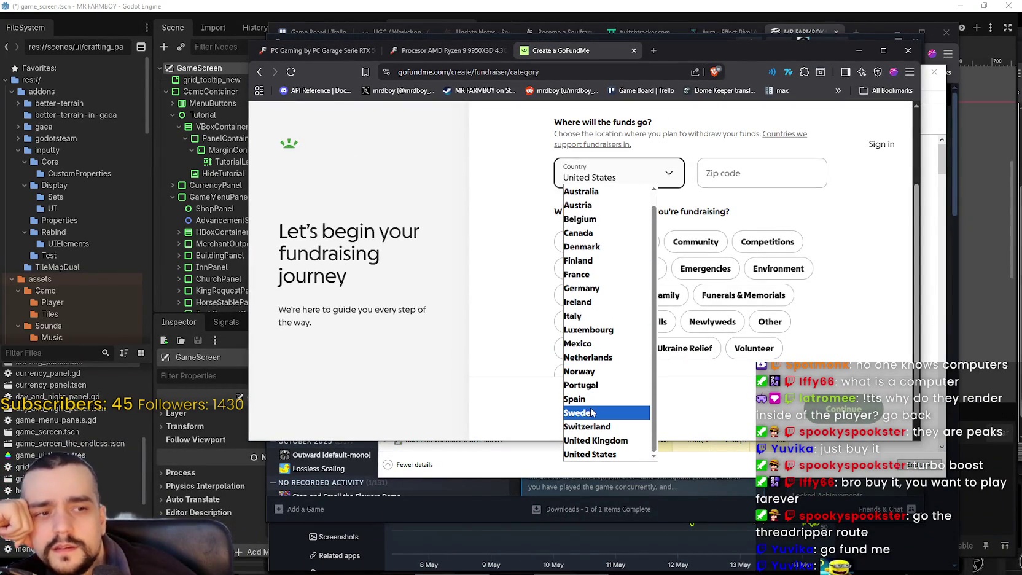
scroll(596, 402, "up", 1)
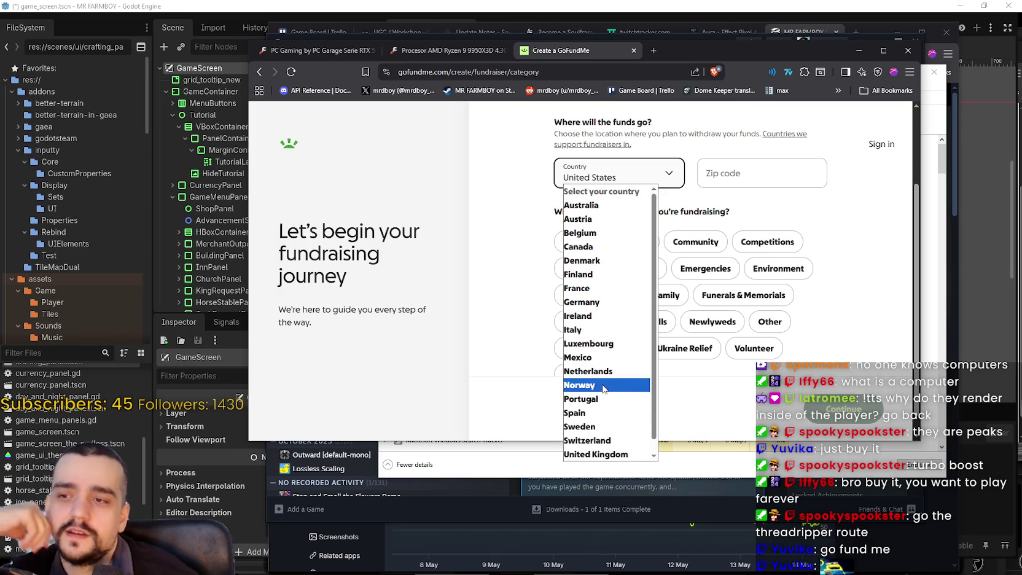
scroll(586, 313, "down", 1)
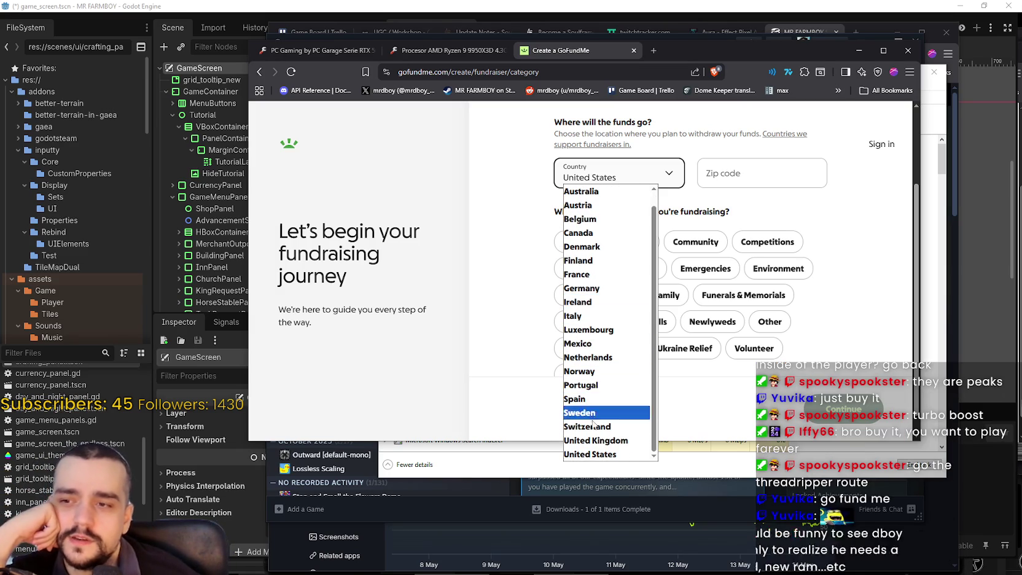
scroll(588, 348, "up", 1)
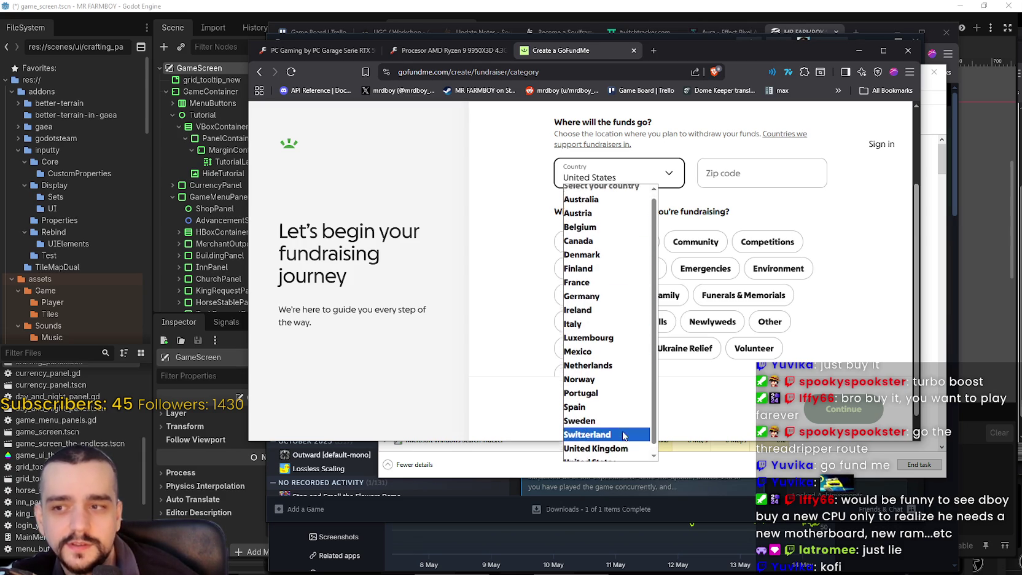
left_click(846, 388)
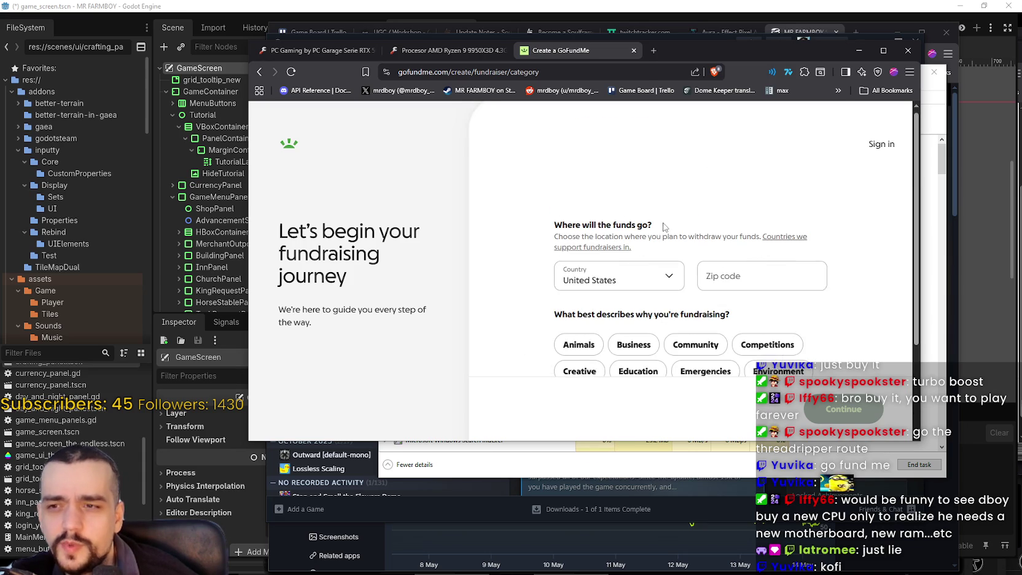
- Recheck the country list, keeping United States and leaving the zip code empty
left_click(610, 279)
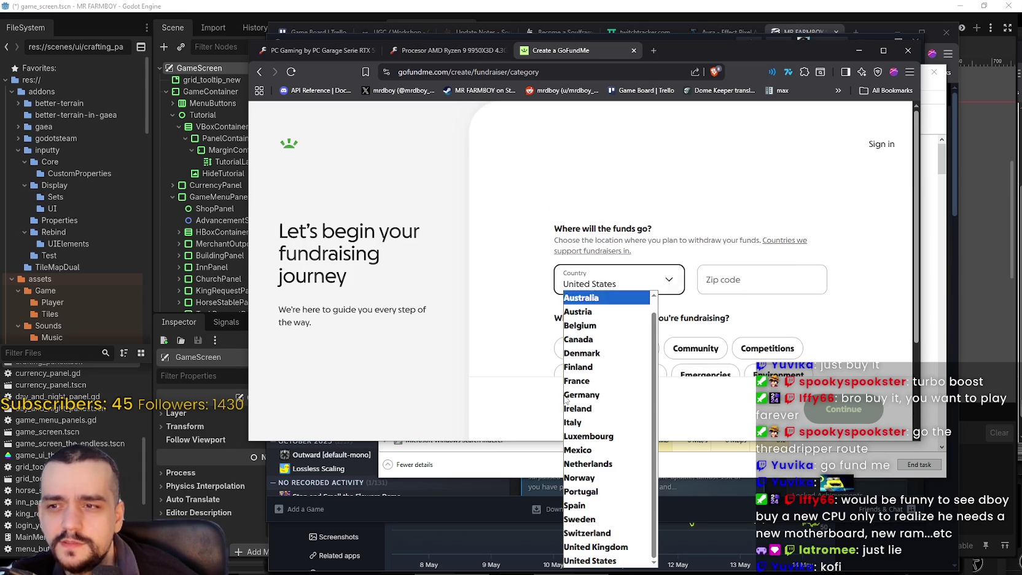
left_click(792, 280)
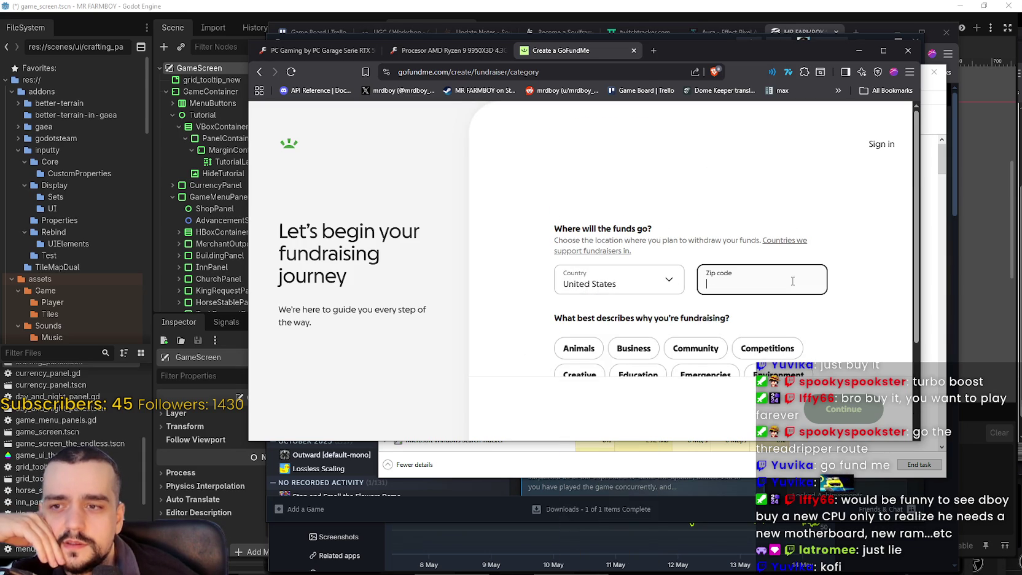
left_click(858, 290)
scroll(858, 290, "down", 1)
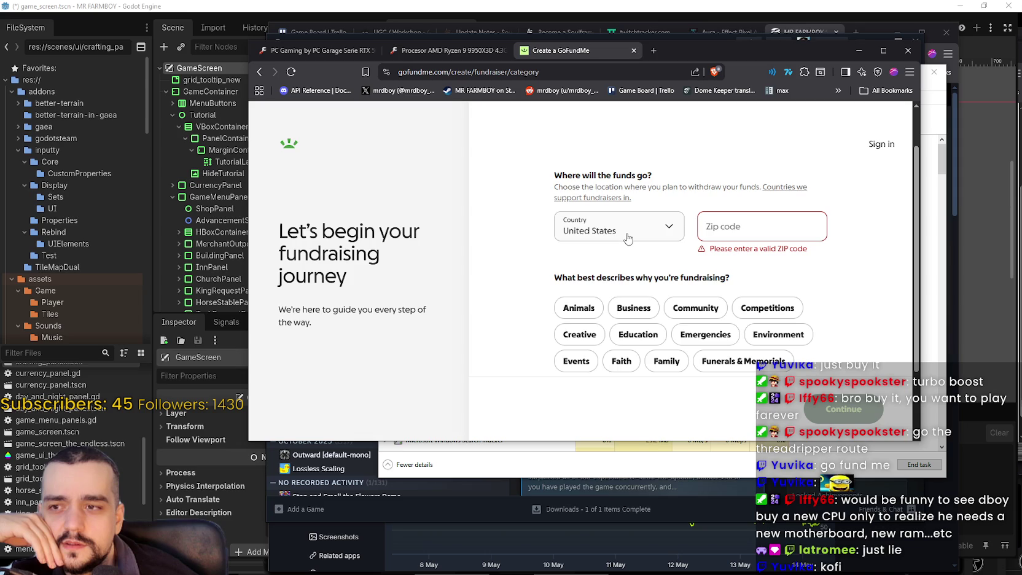
left_click(627, 238)
left_click(589, 506)
left_click(784, 222)
scroll(827, 303, "down", 2)
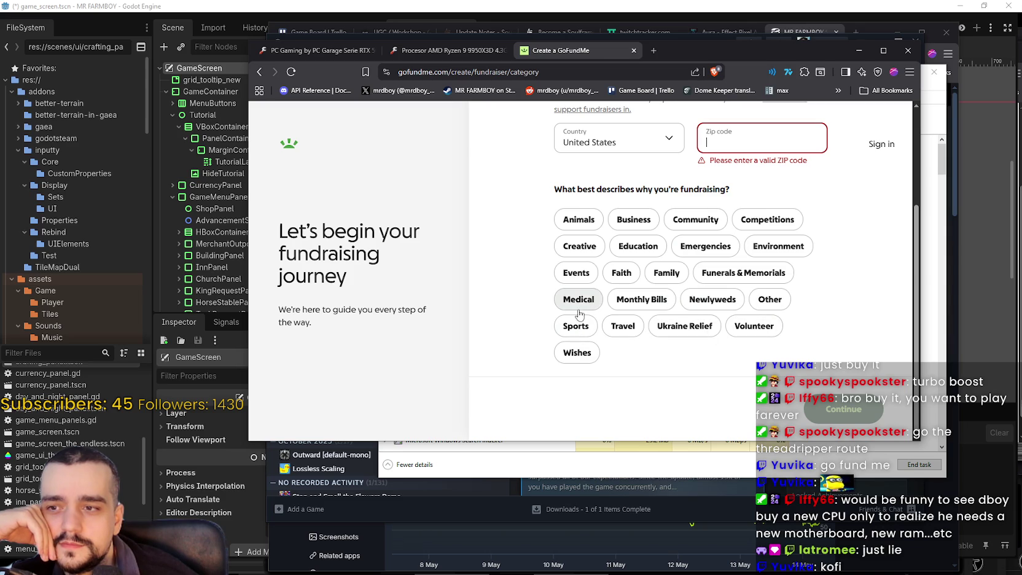
- Choose Creative as the fundraising category, leave the zip code blank, and close the GoFundMe tab
left_click(588, 249)
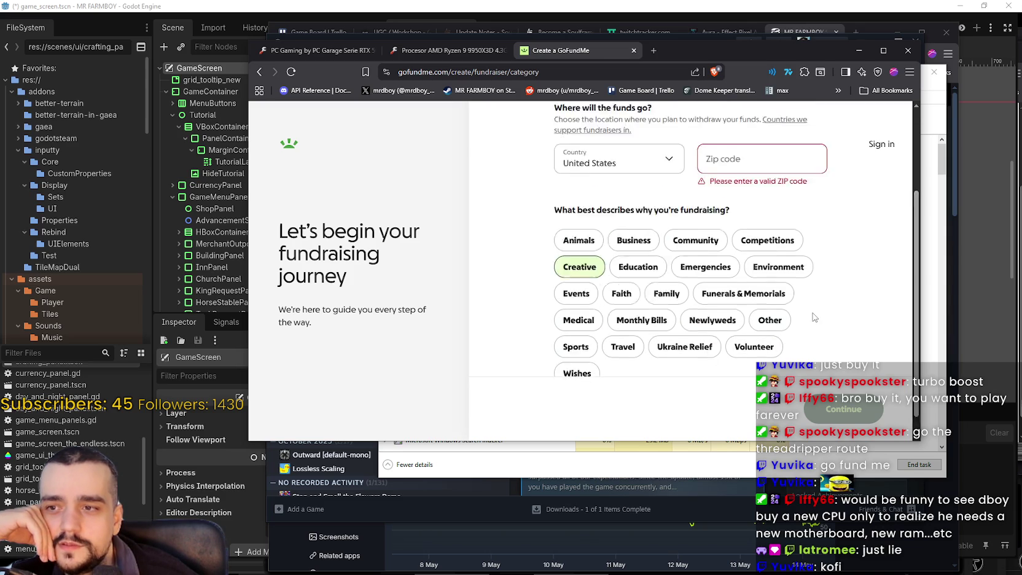
scroll(793, 277, "up", 2)
left_click(792, 280)
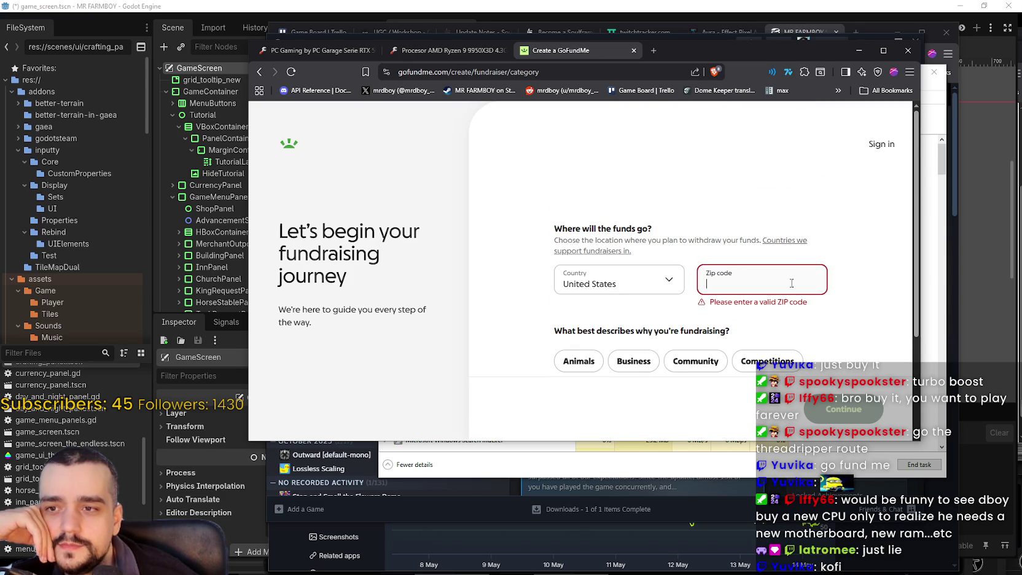
left_click(672, 57)
left_click(634, 51)
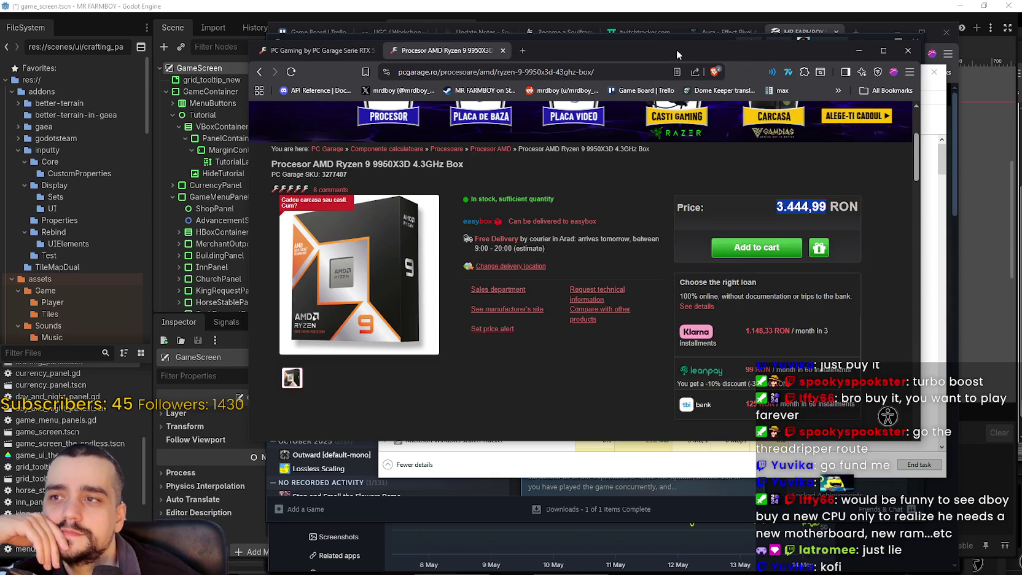
- Close the browser window and confirm Close all tabs
left_click_drag(671, 49, 635, 63)
left_click(871, 64)
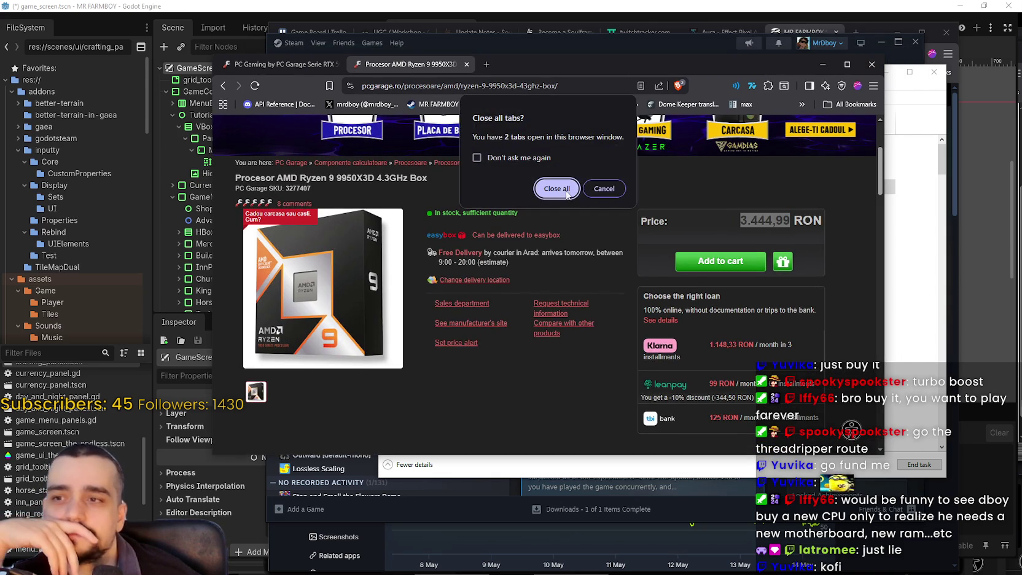
left_click(565, 189)
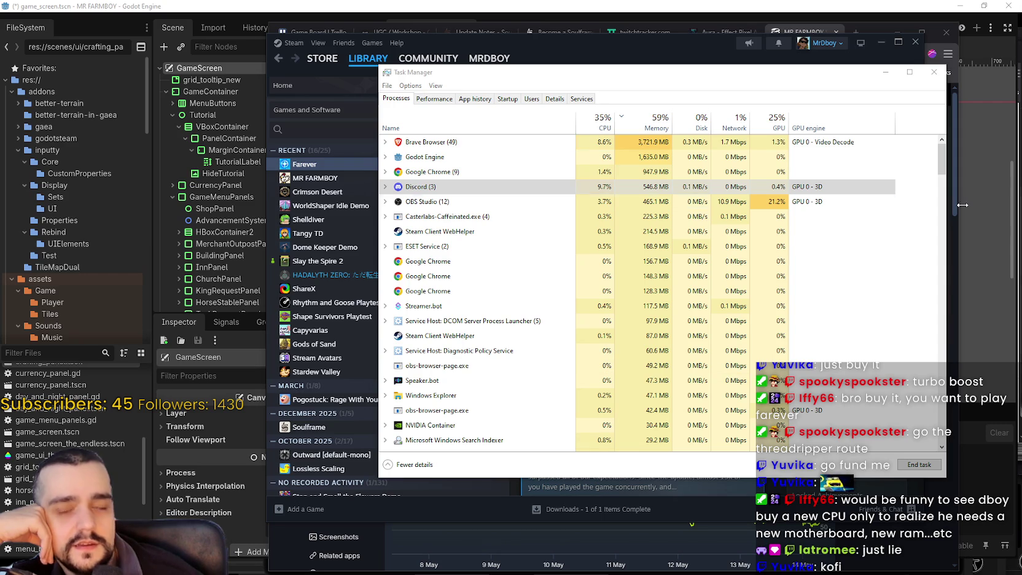
- Select OBS Studio in Task Manager, minimize Task Manager, and reposition the Steam window
left_click(822, 202)
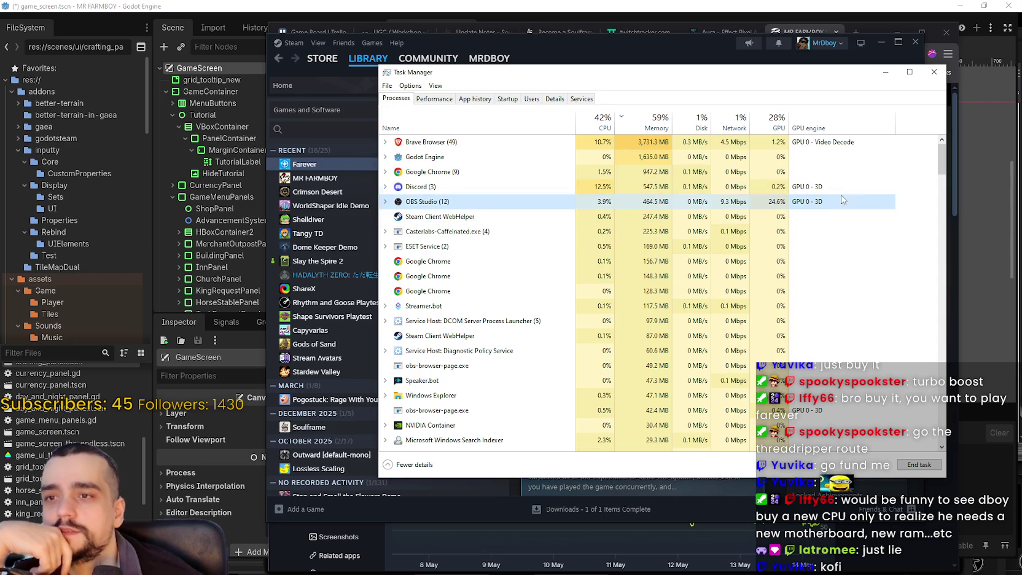
left_click(884, 72)
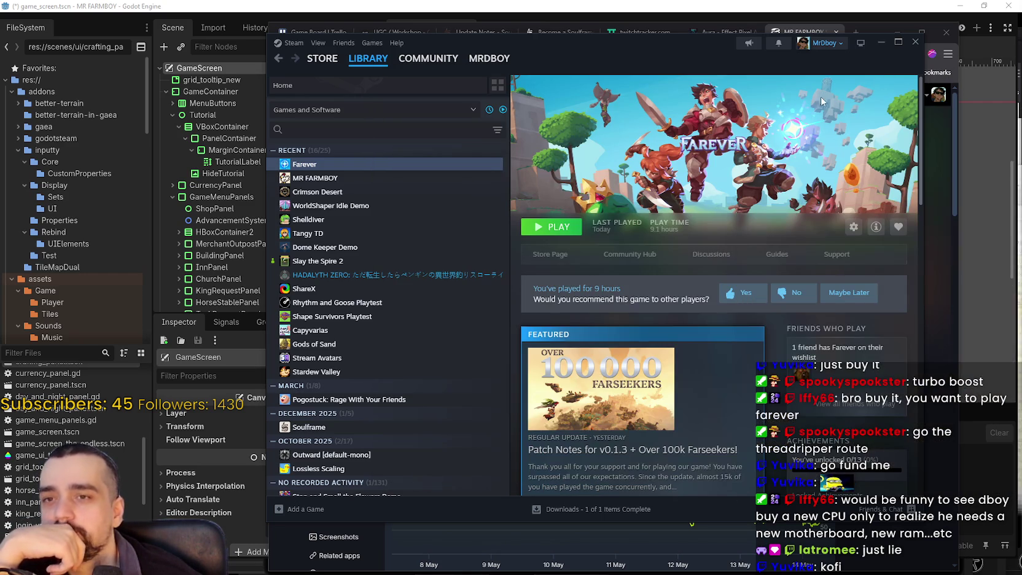
left_click_drag(652, 62, 623, 51)
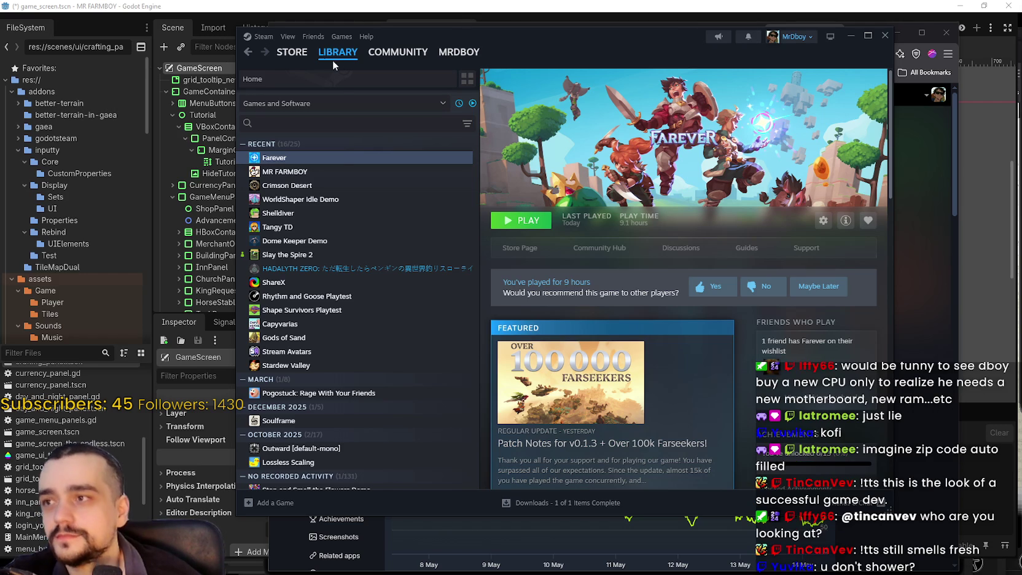
- Go to the Steam store front page and search for 'MR FARMB'
mouse_move(301, 56)
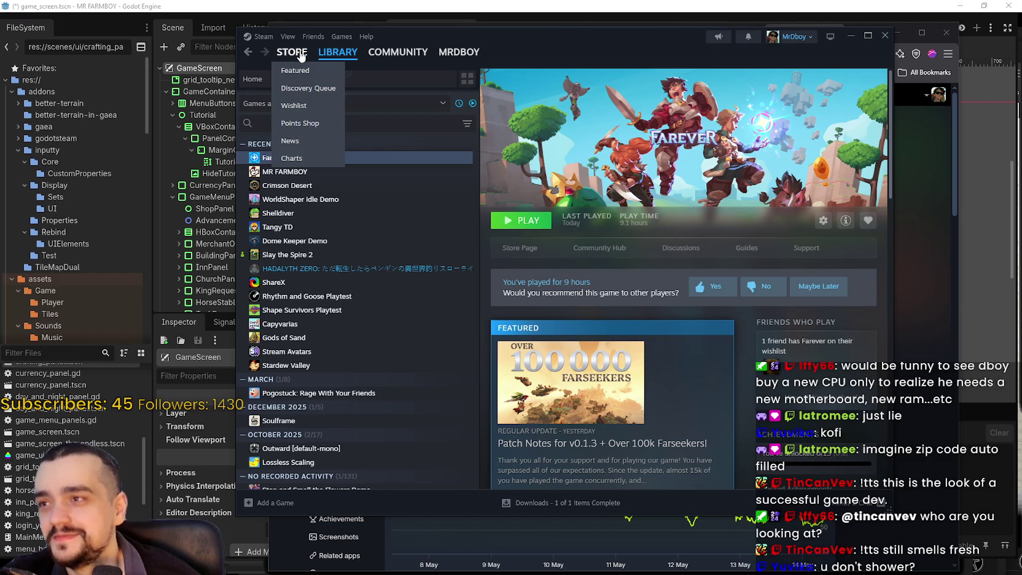
left_click(301, 56)
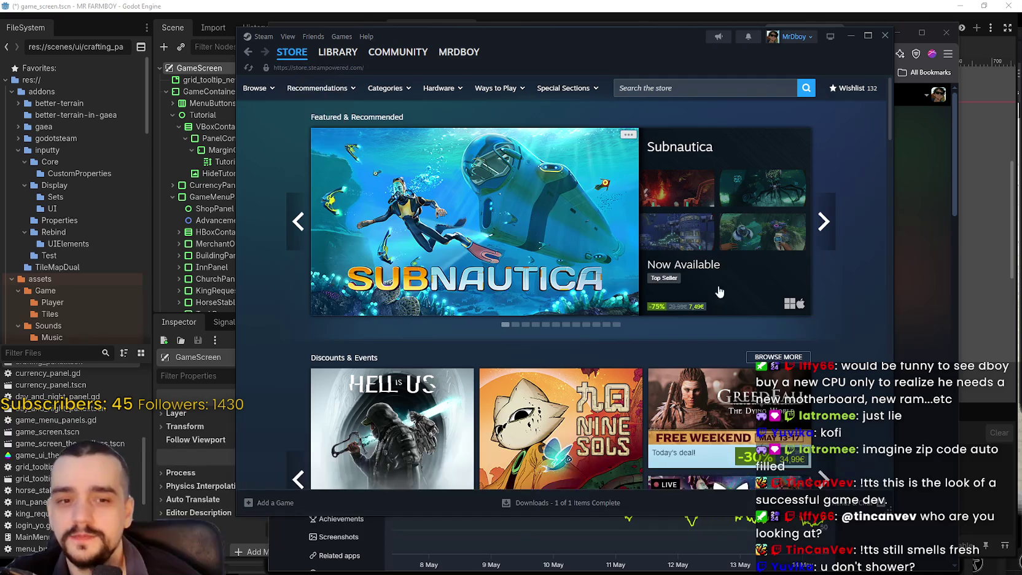
left_click(706, 87)
left_click(874, 222)
left_click(700, 90)
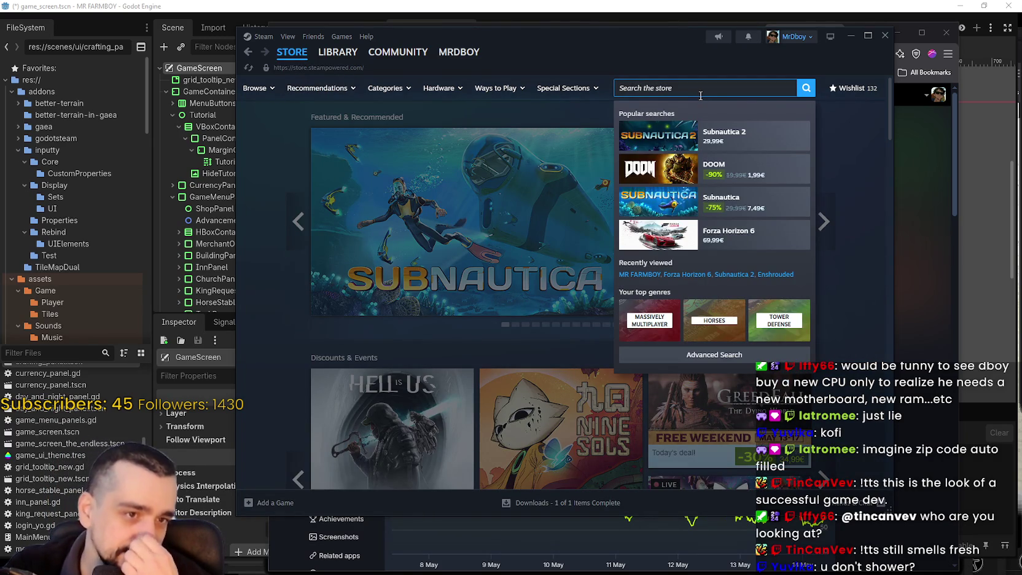
type("MR FARMB")
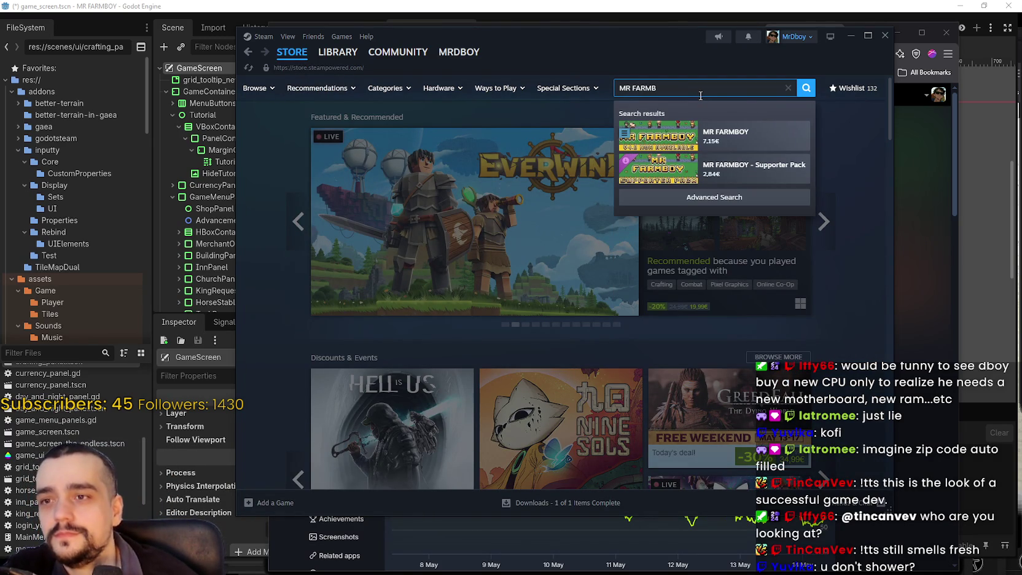
- Open the MR FARMBOY store page, view its fourth screenshot, then close the store window
left_click(755, 136)
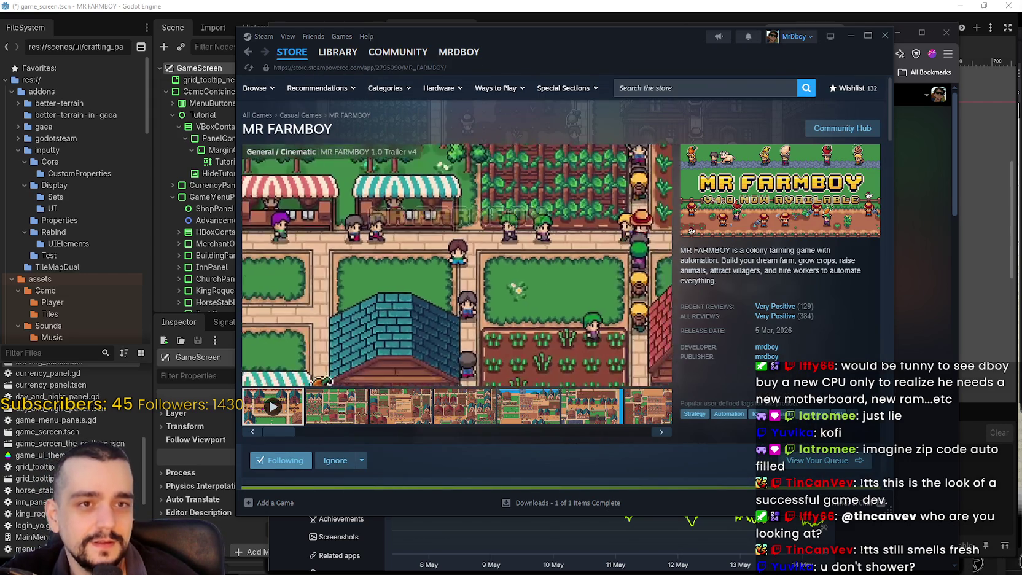
left_click(463, 405)
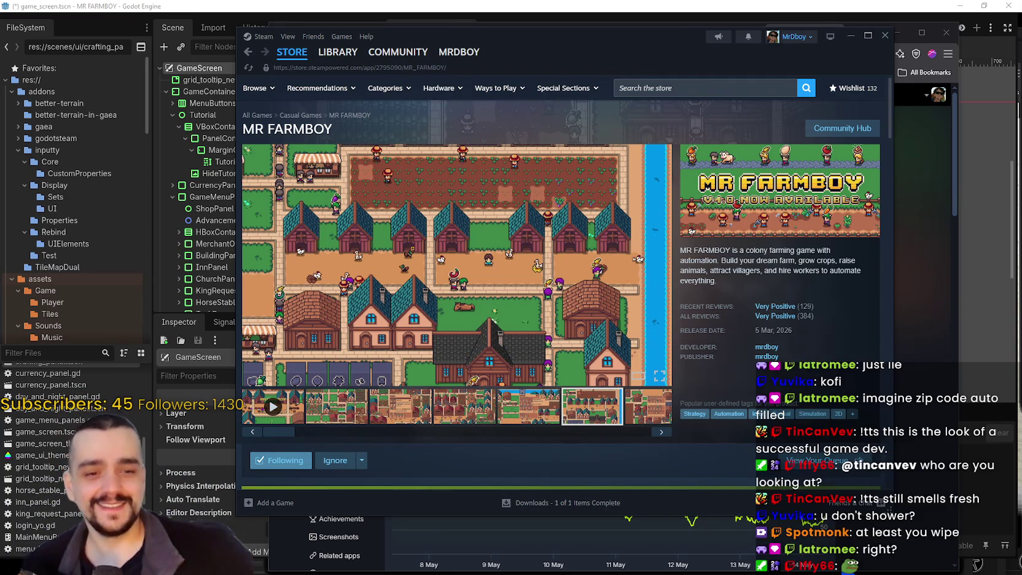
mouse_move(614, 262)
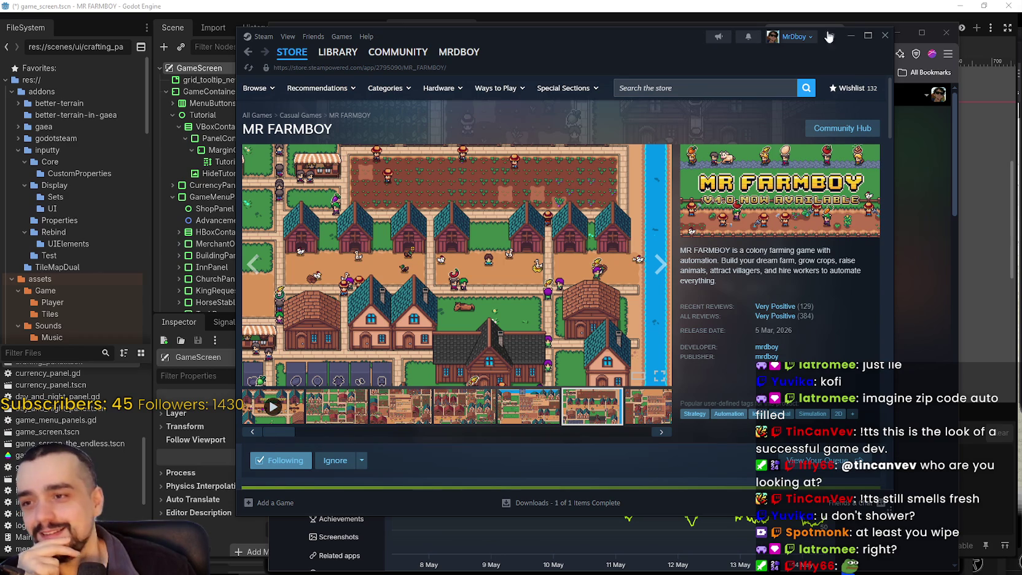
left_click(884, 36)
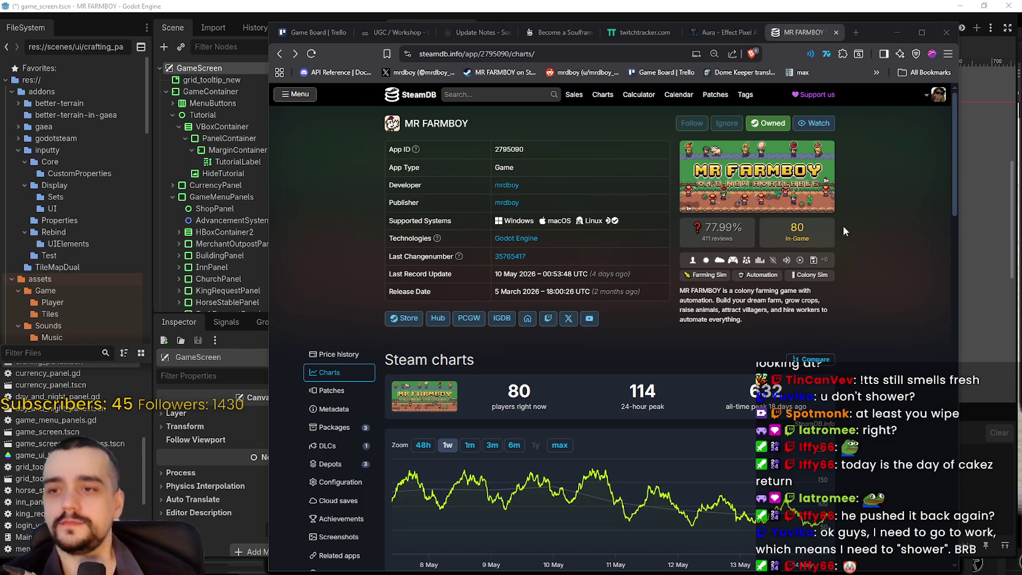
- Reload the SteamDB charts page to update the player count, then minimize the browser
right_click(859, 282)
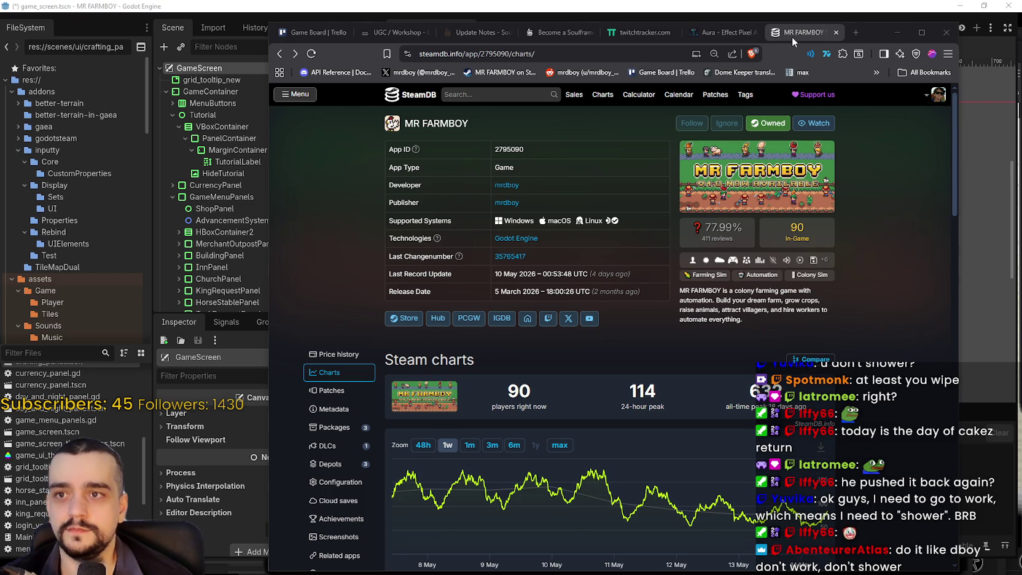
left_click(897, 32)
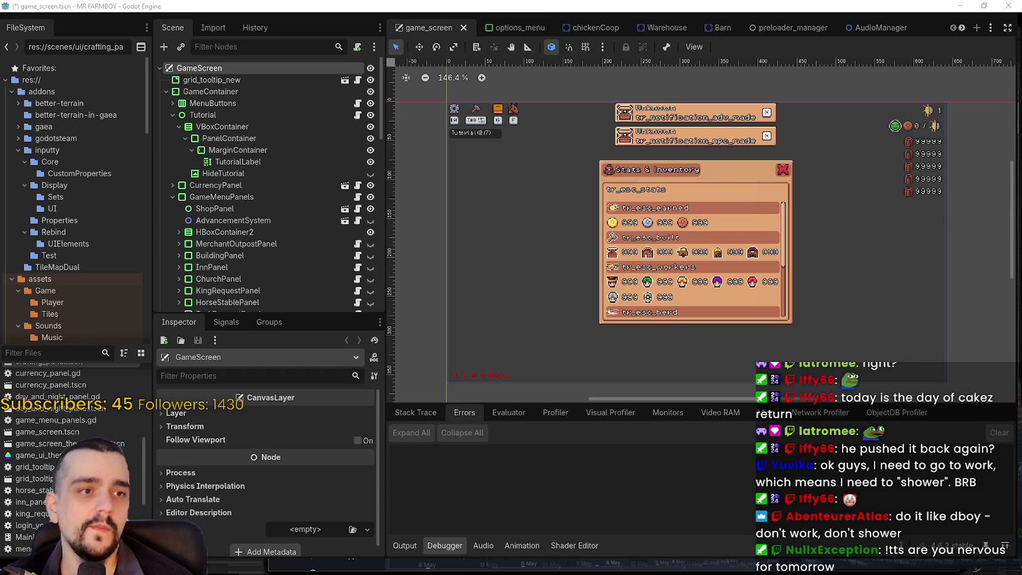
- Bring the Steam Community events window forward with Alt+Tab, then drag it out of view
key("alt+Tab")
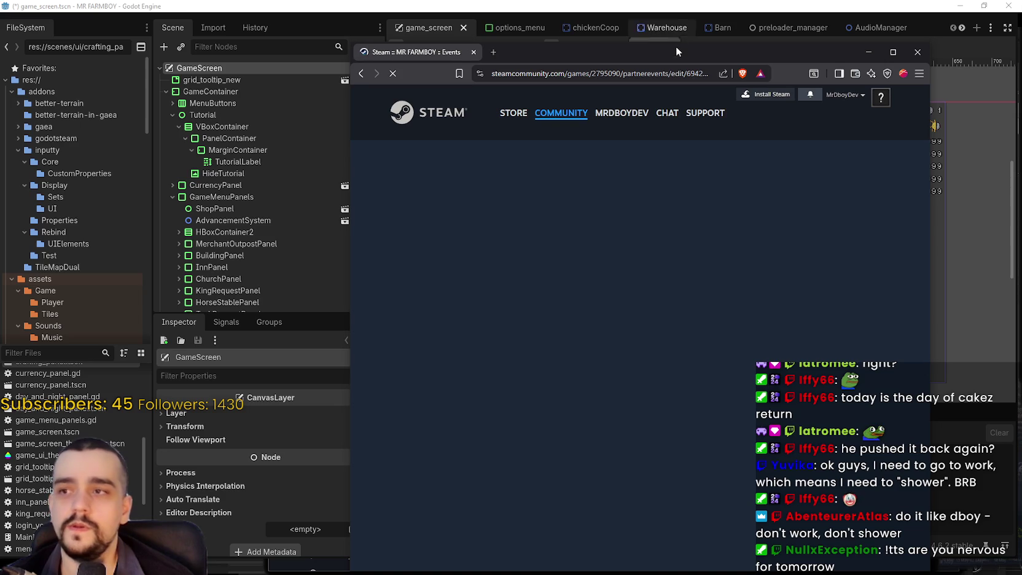
left_click_drag(679, 55, 1021, 59)
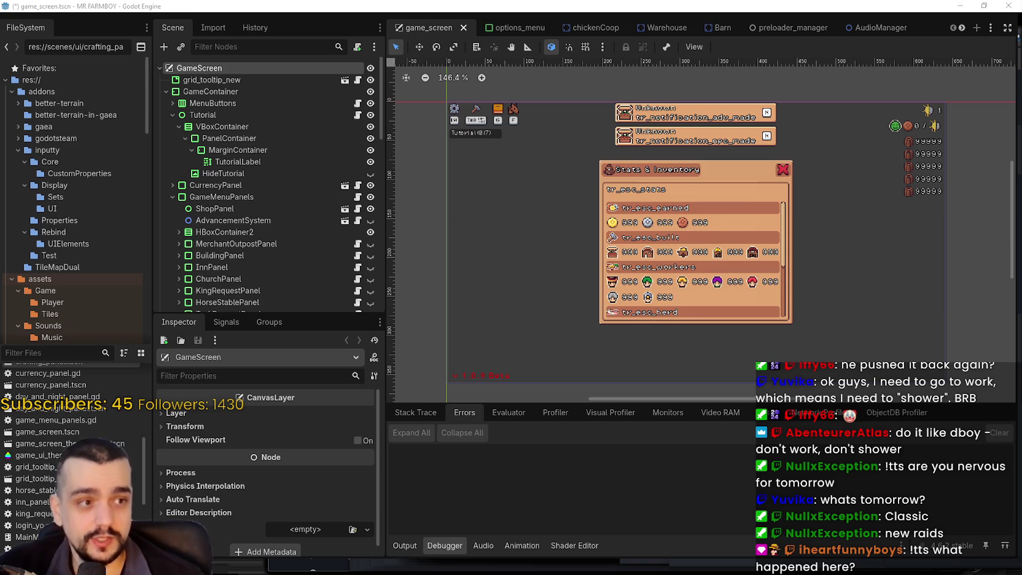
- Zoom the 2D canvas in on the Stats & Inventory panel
scroll(668, 244, "up", 3)
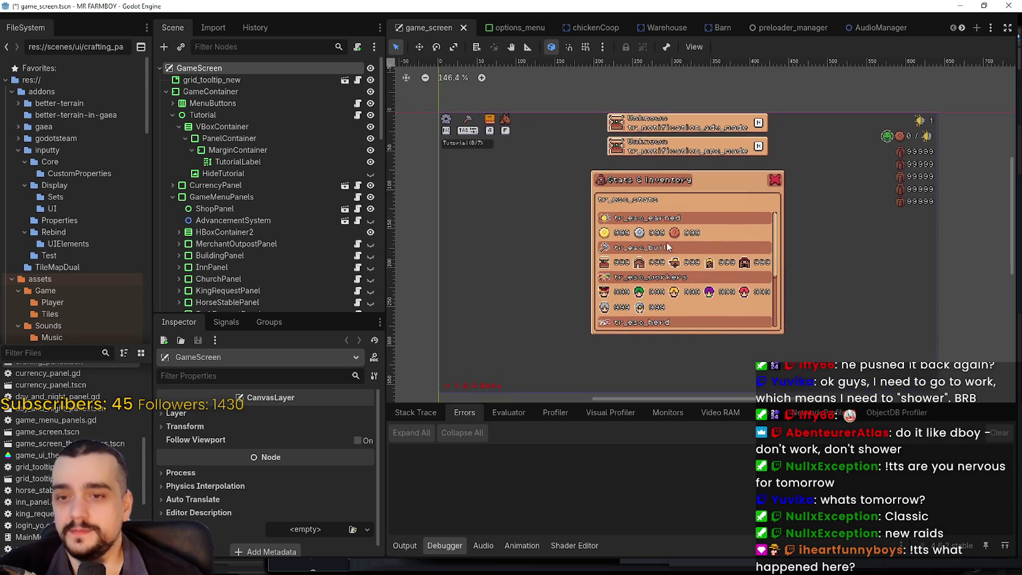
scroll(669, 244, "up", 2)
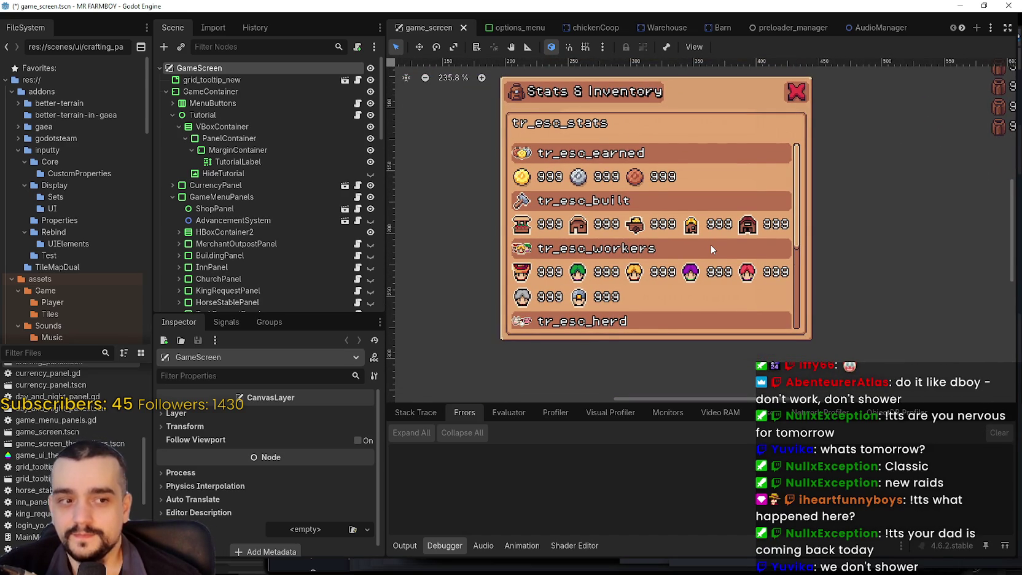
scroll(710, 244, "up", 3)
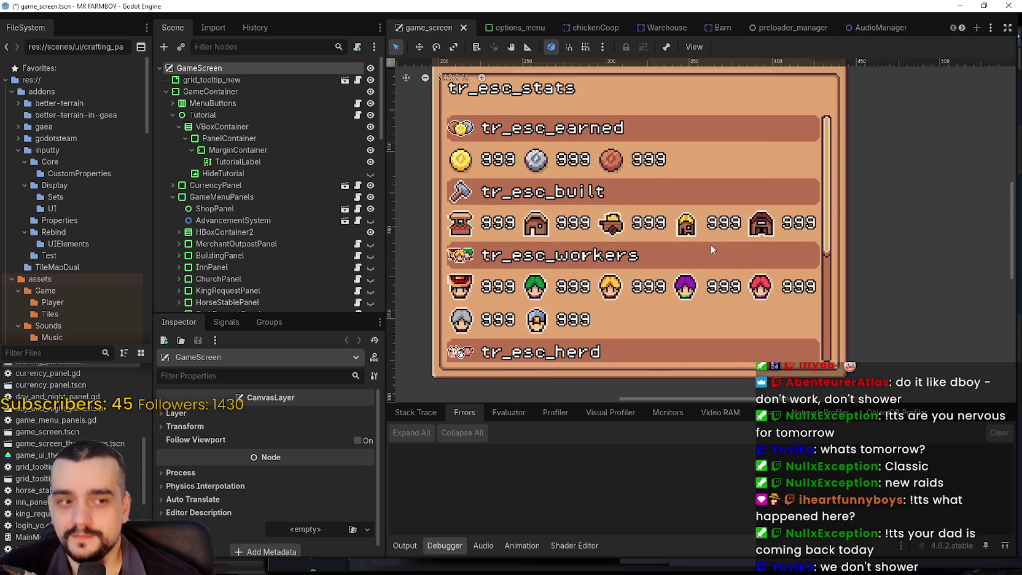
scroll(710, 244, "up", 1)
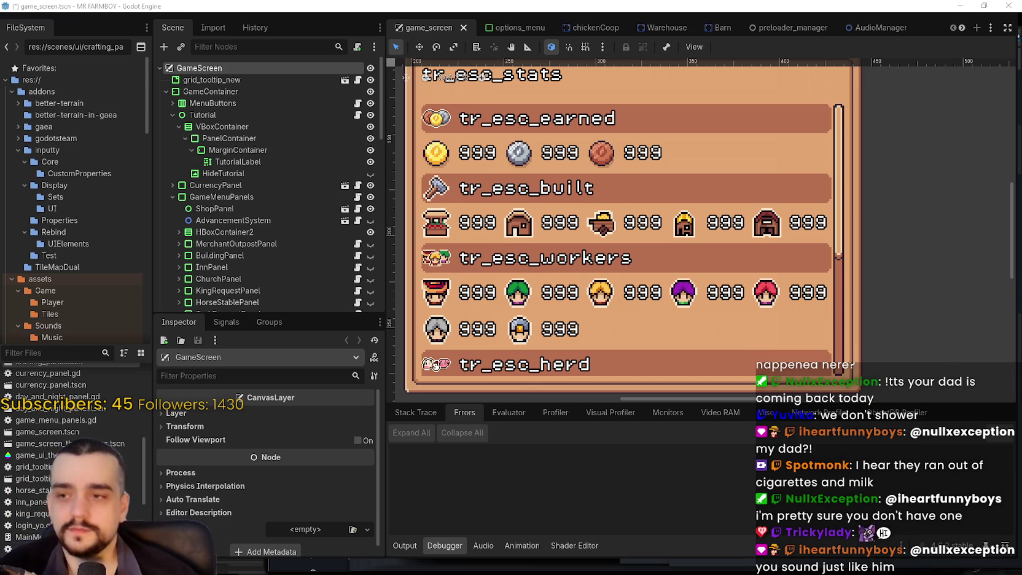
scroll(695, 263, "down", 3)
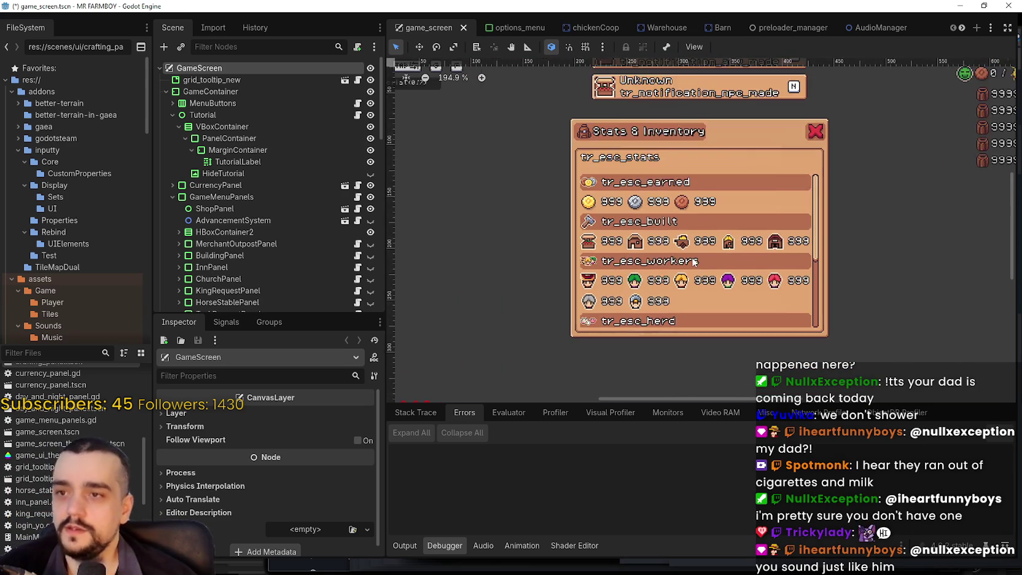
scroll(767, 264, "down", 1)
scroll(767, 245, "up", 2)
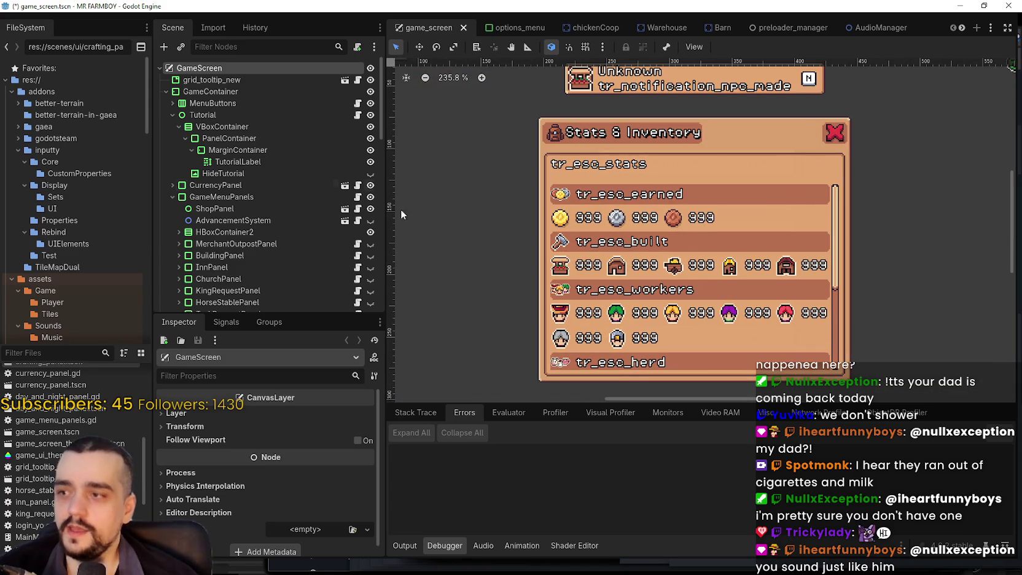
scroll(298, 243, "down", 3)
scroll(307, 216, "up", 3)
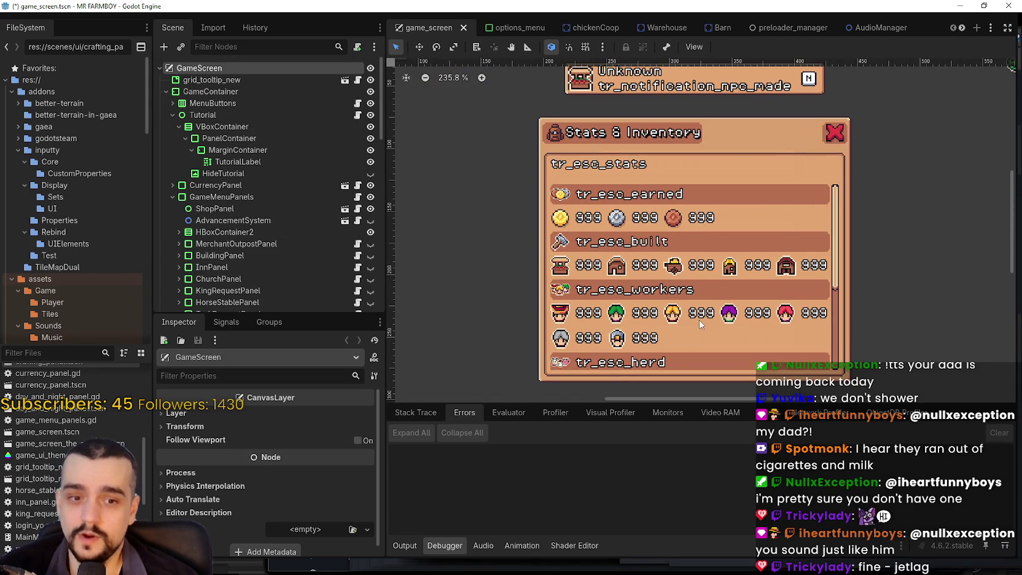
scroll(750, 250, "down", 1)
scroll(737, 233, "up", 2)
scroll(741, 218, "down", 1)
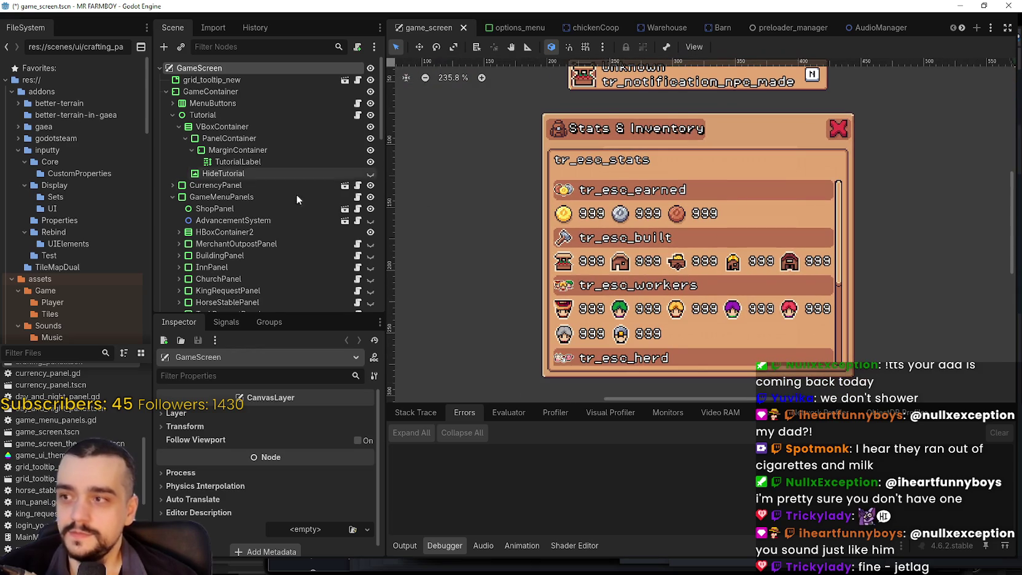
scroll(229, 209, "down", 5)
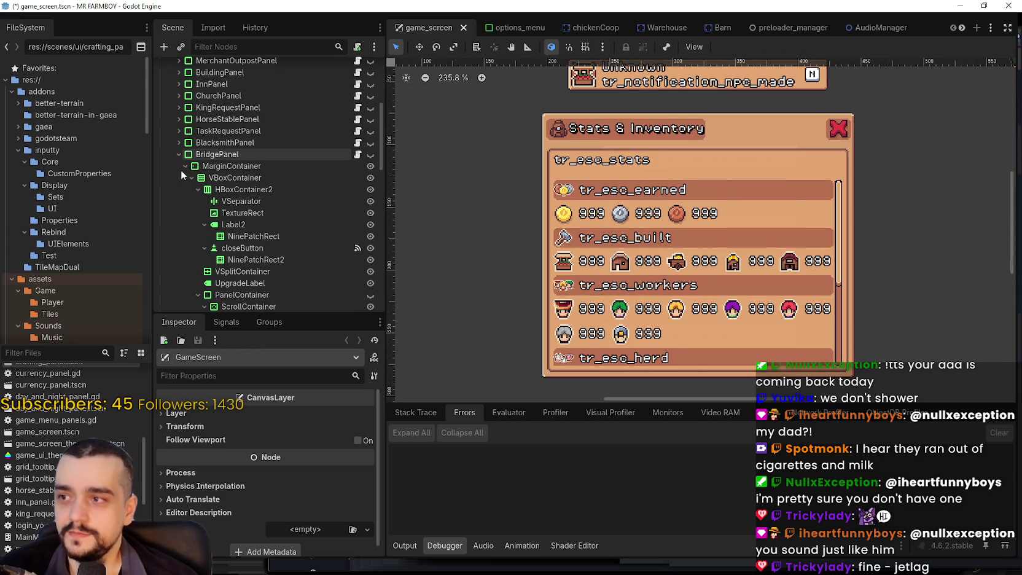
- Expand BridgePanel, maximize the editor window, and scroll the Scene tree down to InventoryPanel
left_click(178, 154)
left_click(984, 5)
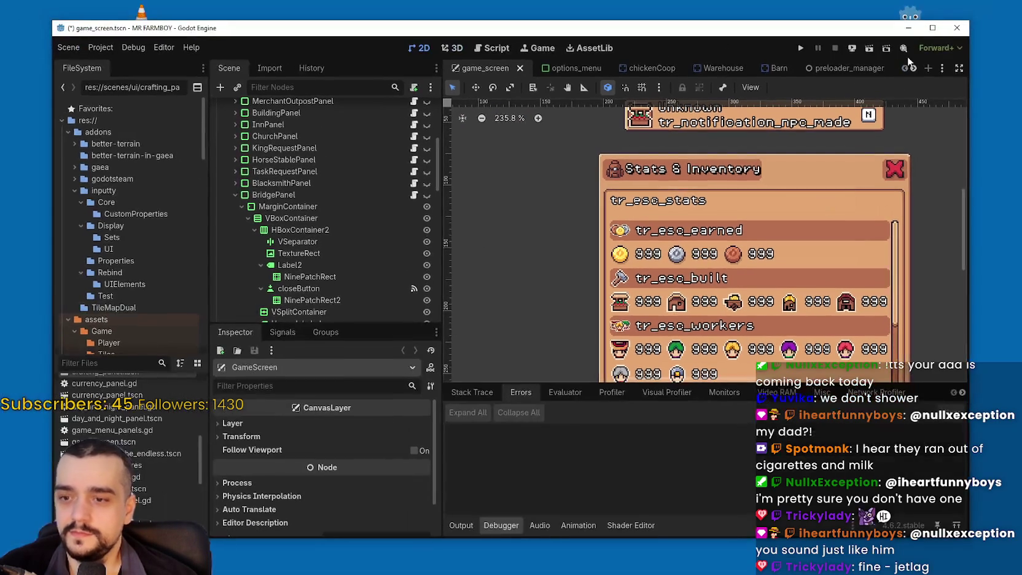
scroll(262, 246, "down", 3)
scroll(258, 239, "down", 5)
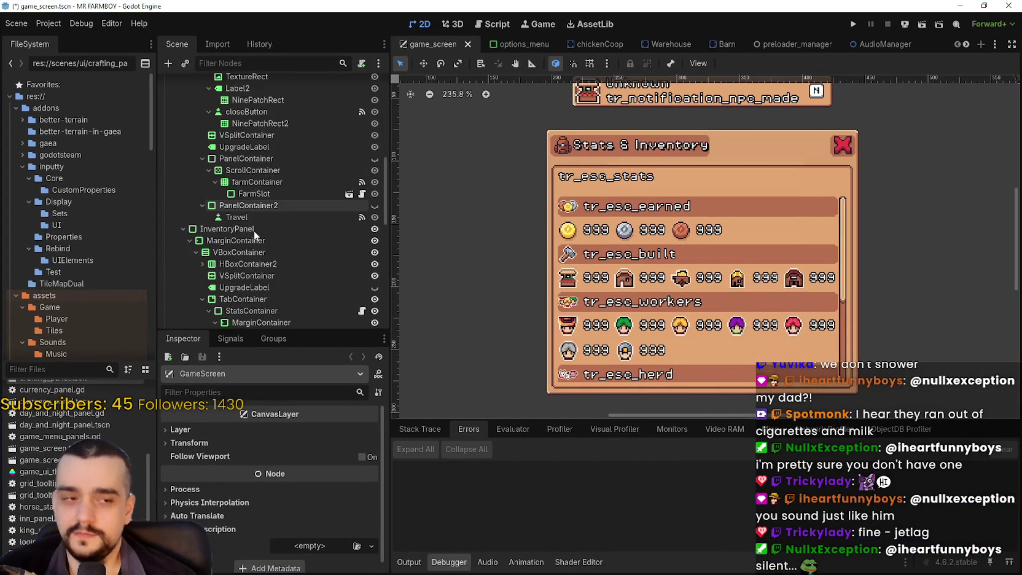
scroll(587, 264, "up", 1)
scroll(630, 259, "down", 3)
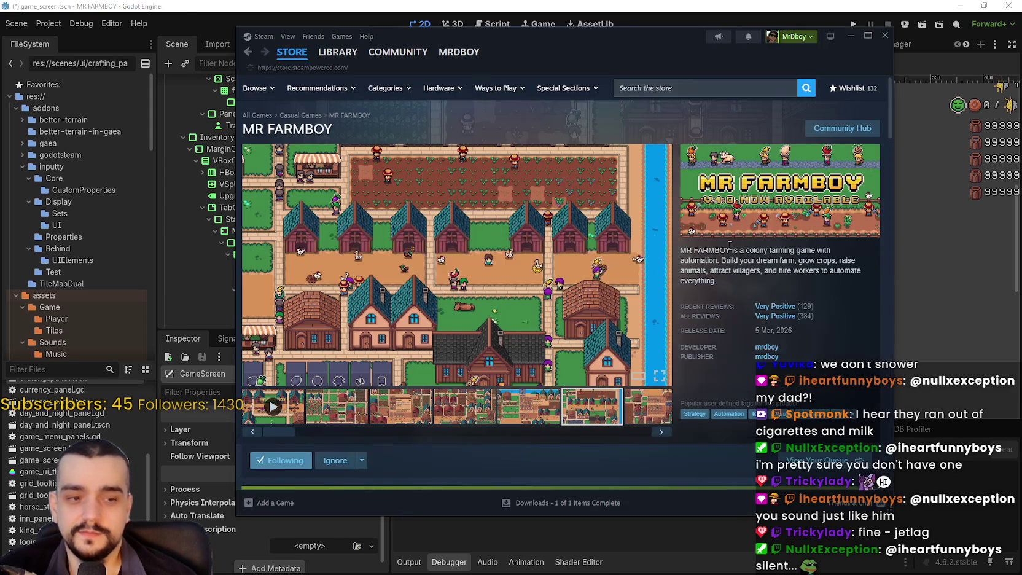
- Open the HADALYTH ZERO library page and its BETA 14/05/2026 patch notes
left_click(292, 52)
left_click(347, 71)
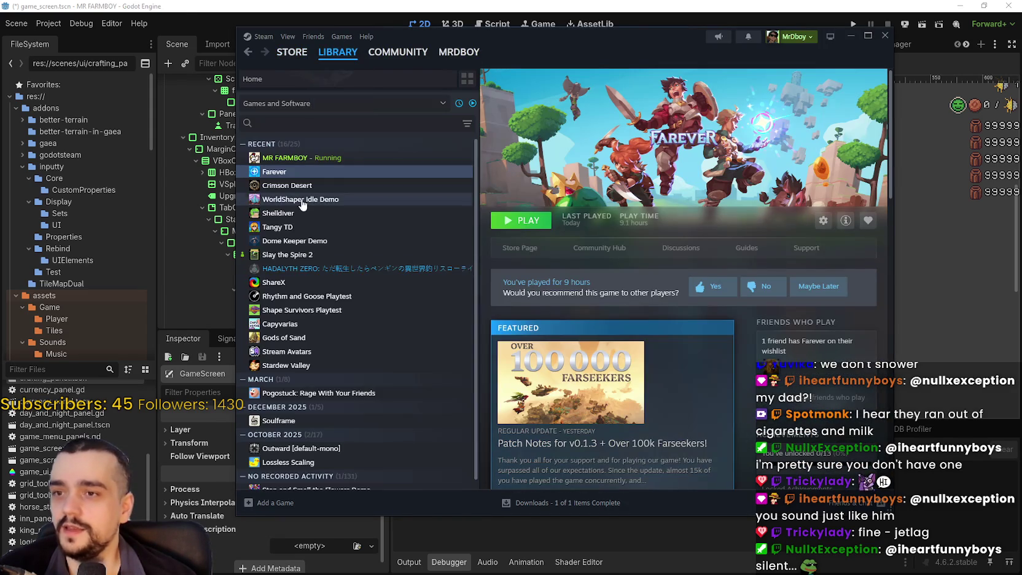
left_click(318, 270)
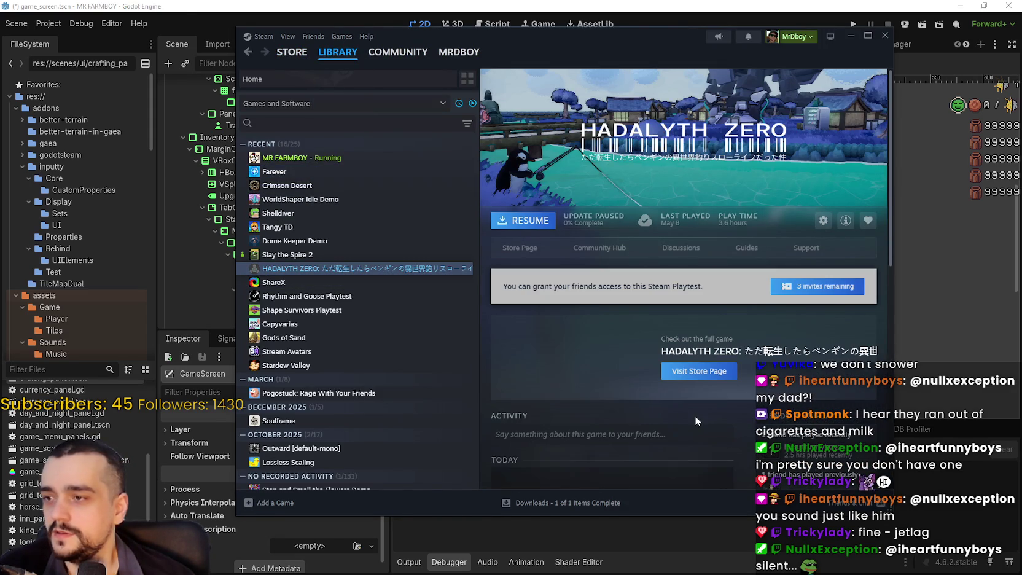
scroll(631, 385, "down", 5)
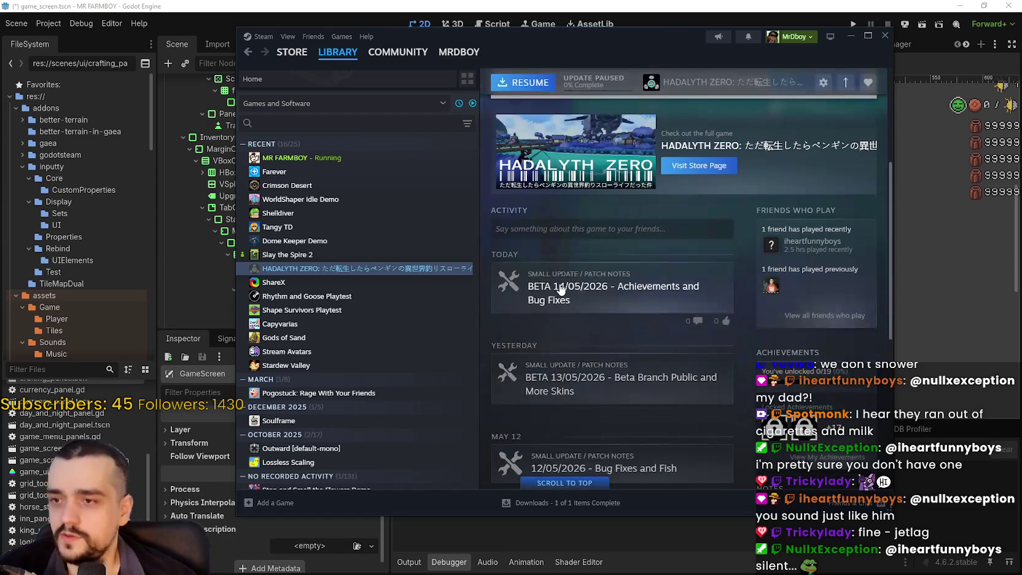
left_click(558, 286)
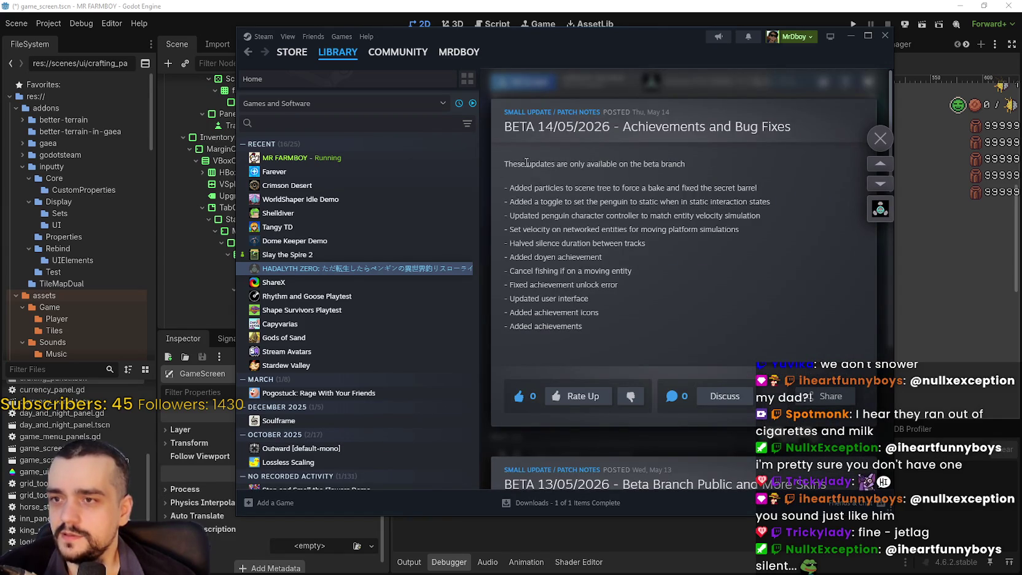
- Skim the patch notes, close them, and open the ShareX library page
mouse_move(514, 188)
left_mouse_down()
mouse_move(649, 248)
mouse_move(651, 294)
mouse_move(723, 157)
mouse_move(791, 226)
mouse_move(789, 321)
left_mouse_up()
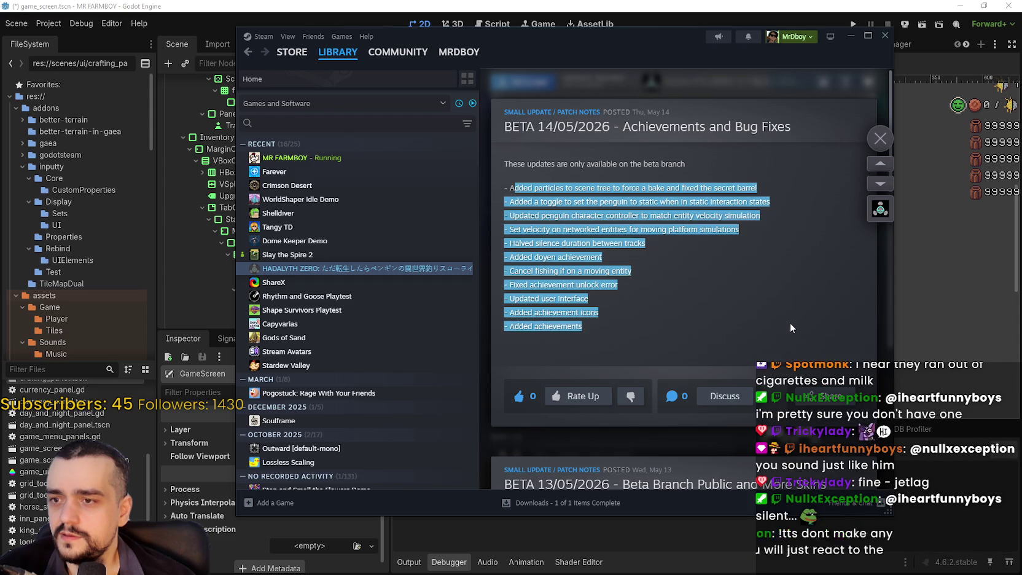
left_click(787, 323)
scroll(769, 319, "down", 4)
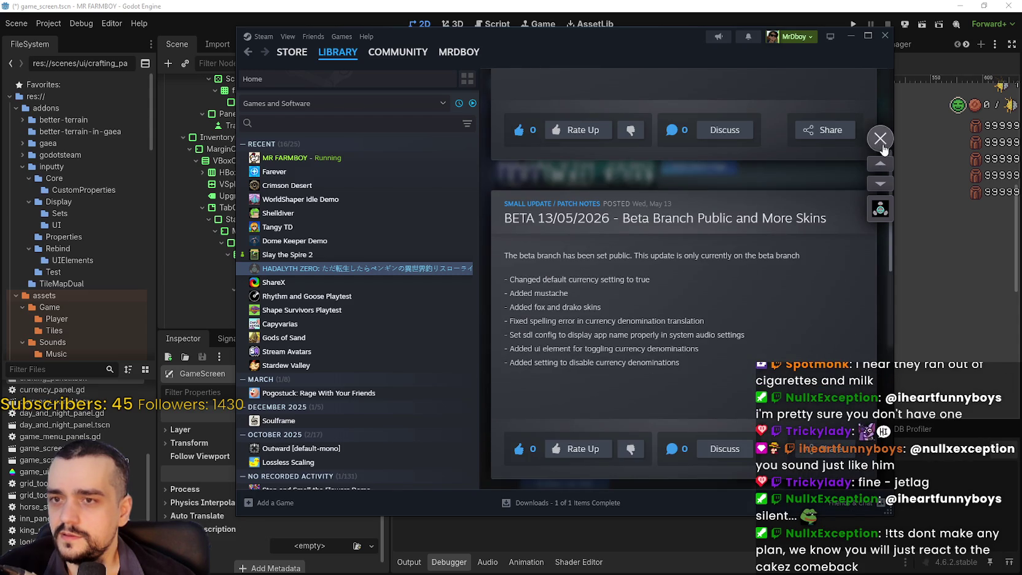
left_click(882, 147)
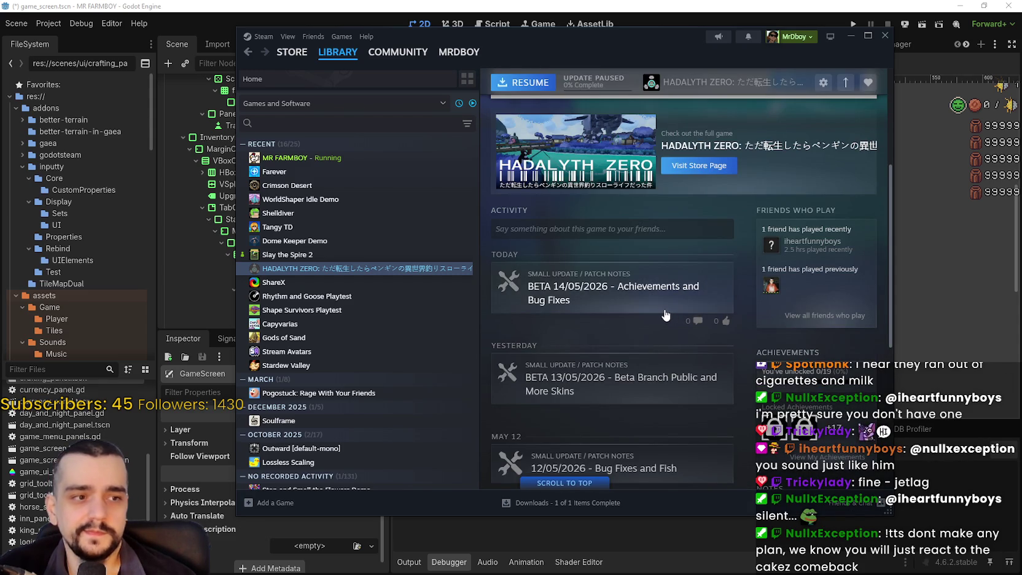
scroll(286, 454, "down", 1)
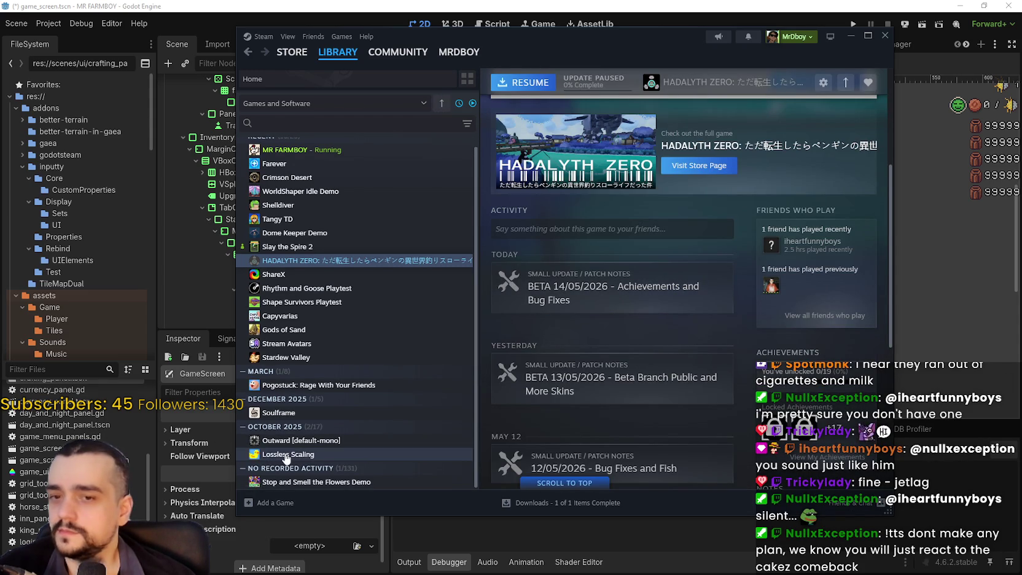
scroll(287, 454, "up", 1)
left_click(362, 256)
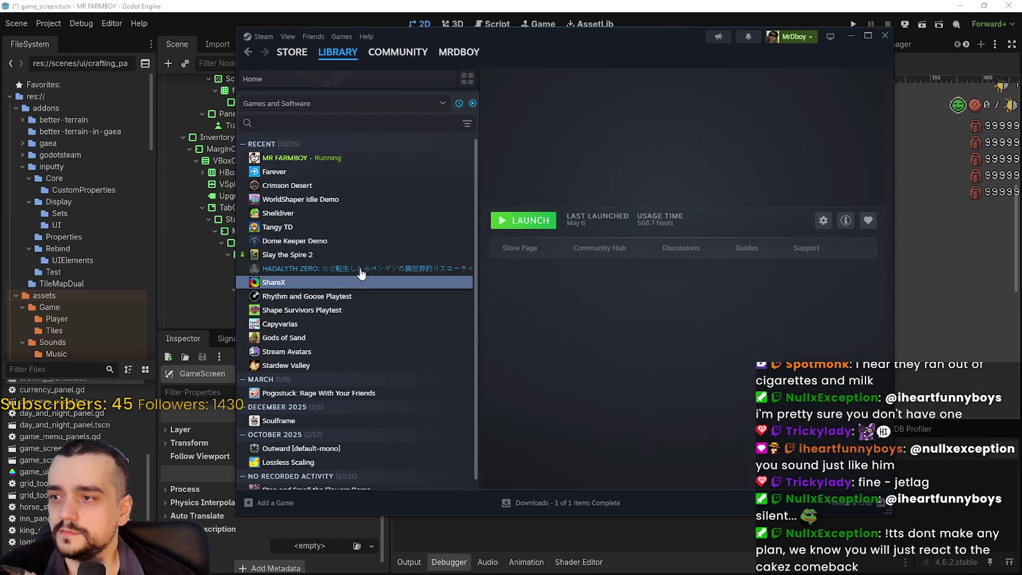
- Step through HADALYTH ZERO, Crimson Desert and Farever to MR FARMBOY's page, then return to Godot
left_click(359, 269)
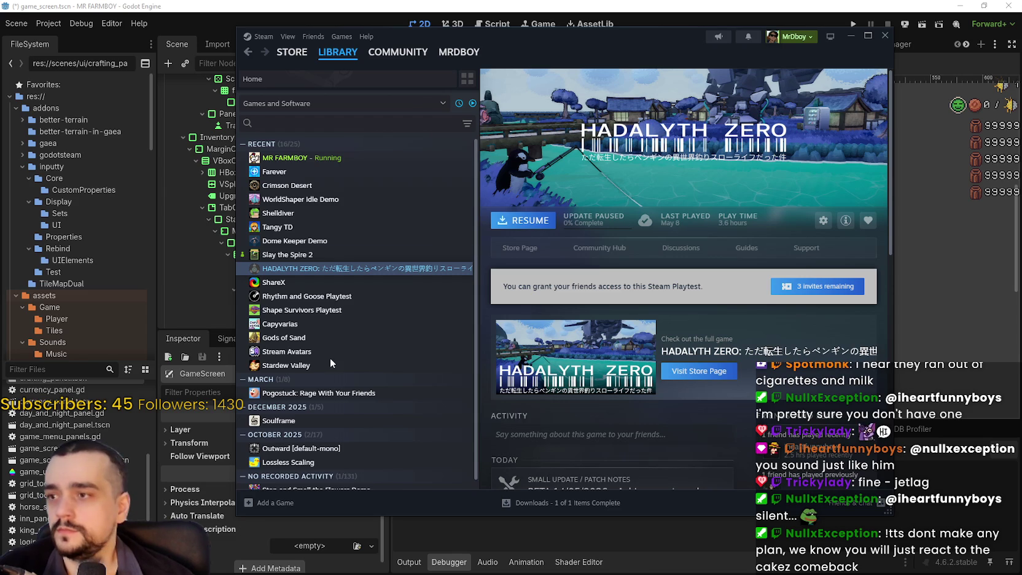
scroll(363, 316, "down", 1)
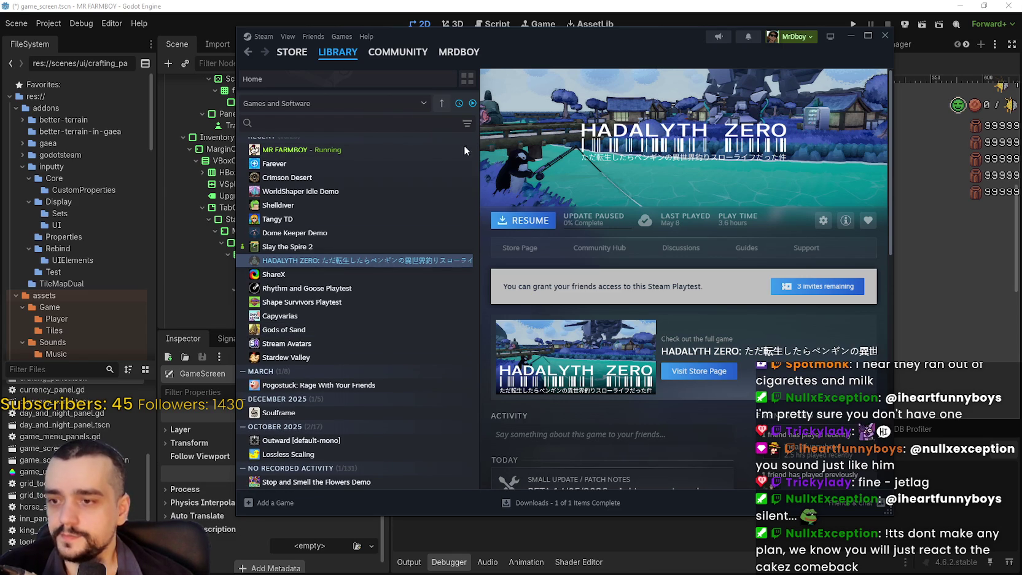
left_click(342, 178)
left_click(342, 164)
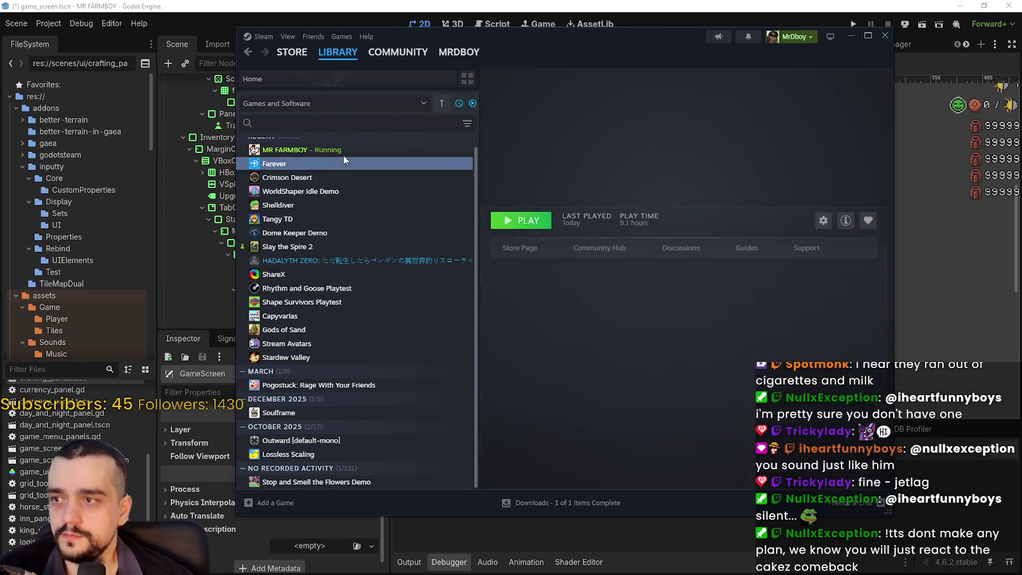
left_click(342, 150)
scroll(342, 154, "up", 1)
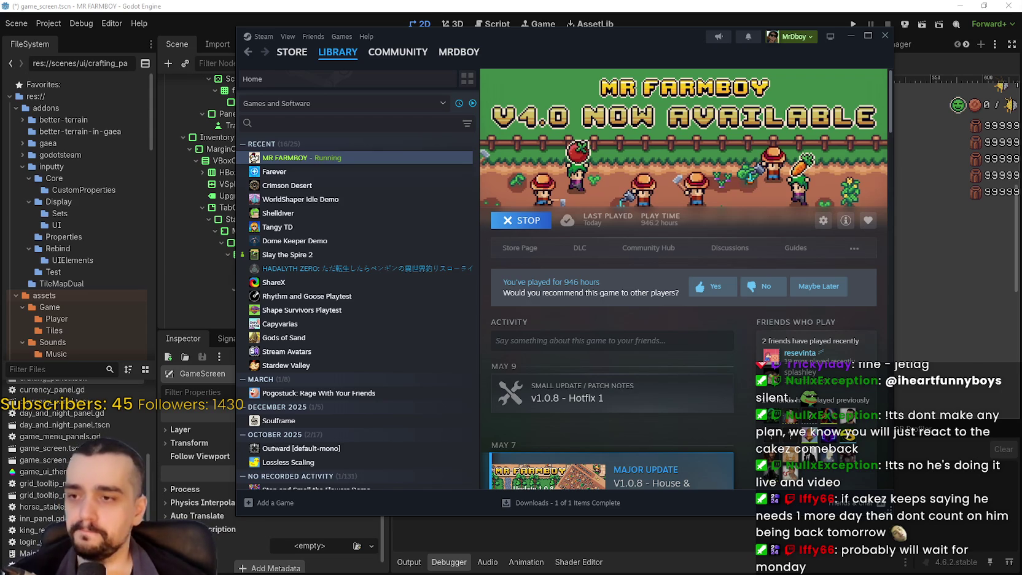
key("alt+Tab")
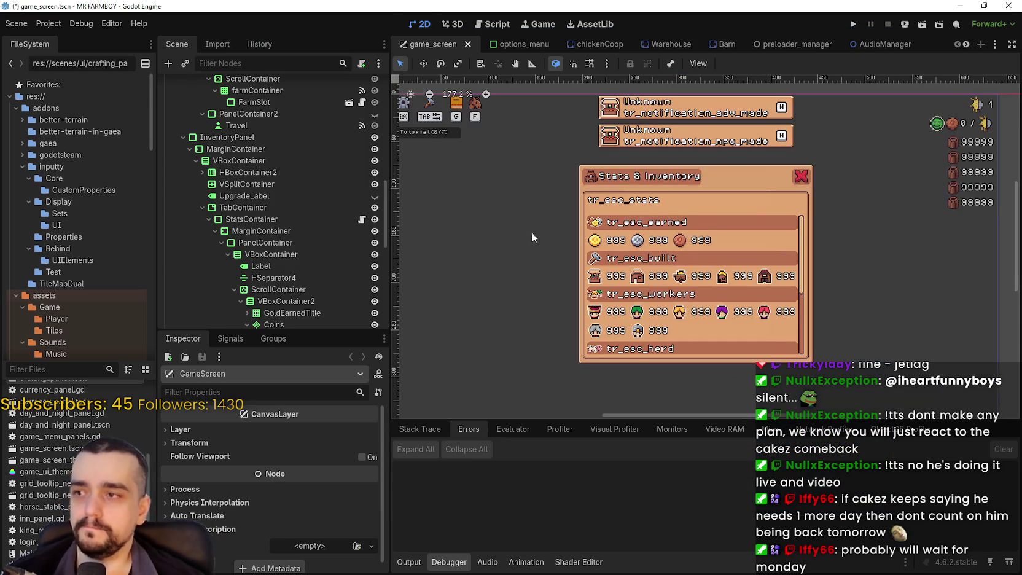
- Inspect InventoryPanel's minimum size and expand the VBoxContainer under MarginContainer
left_click(267, 159)
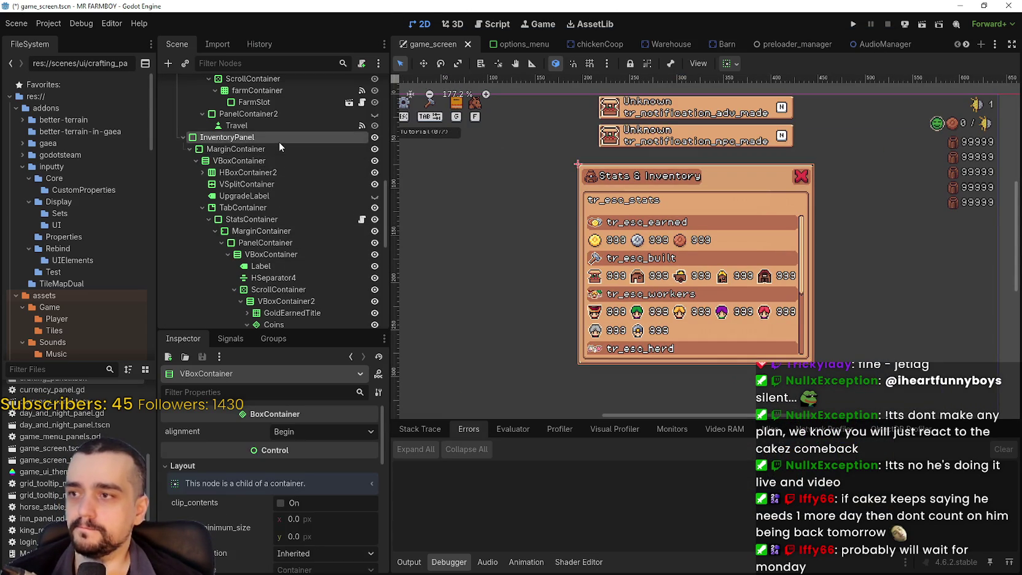
left_click(279, 141)
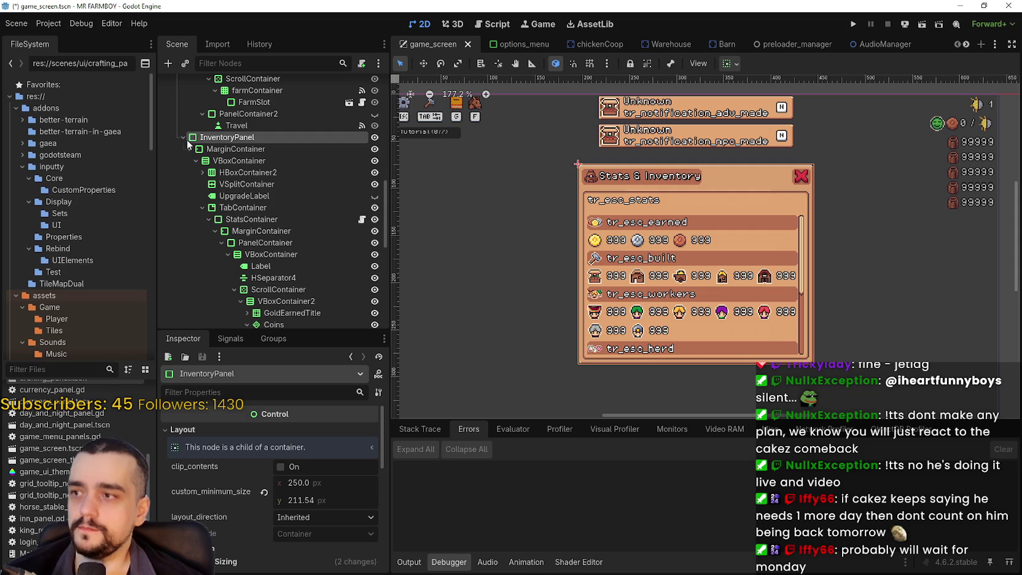
scroll(189, 151, "up", 4)
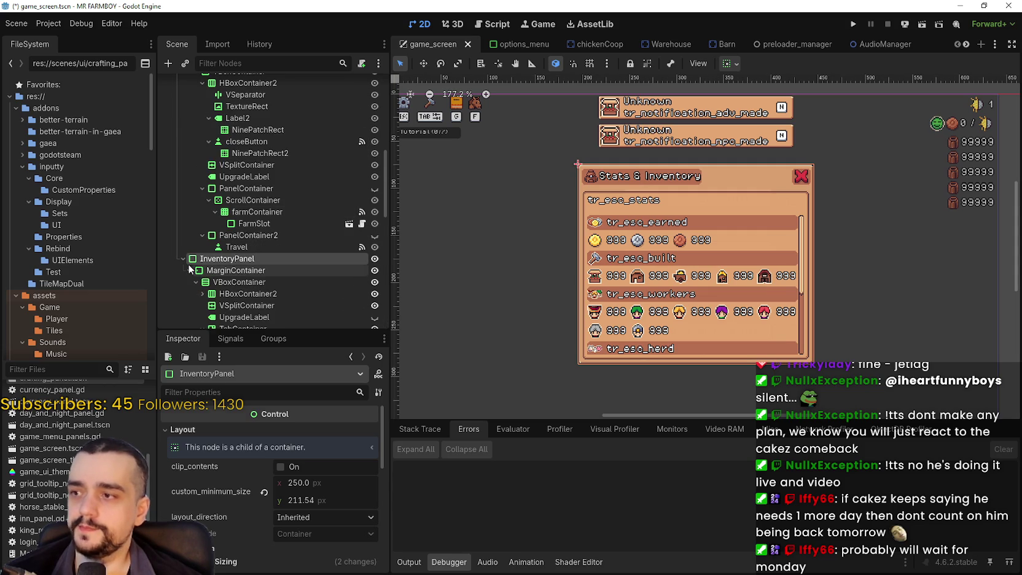
left_click(221, 282)
left_click(196, 281)
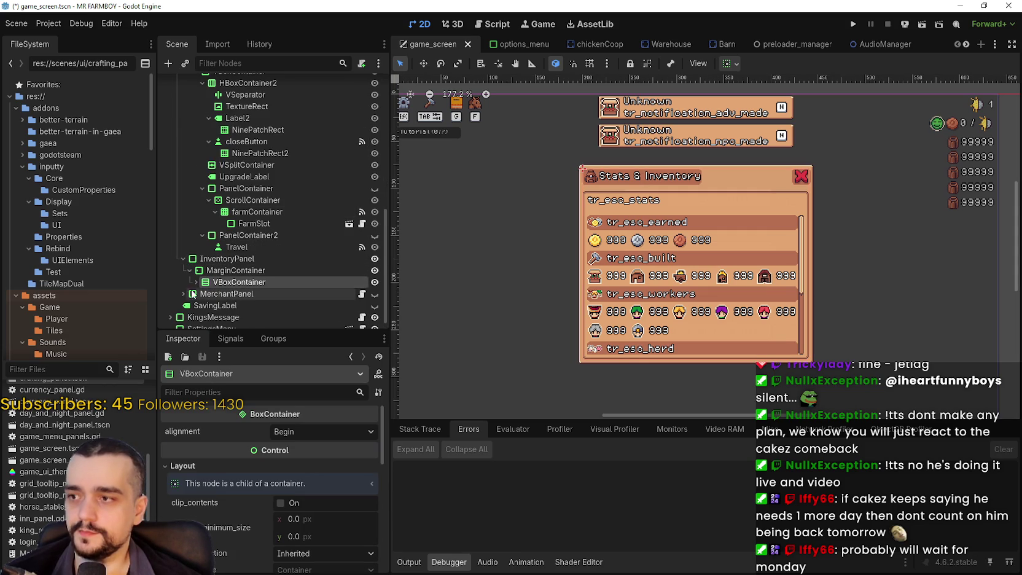
left_click(196, 282)
left_click(203, 207)
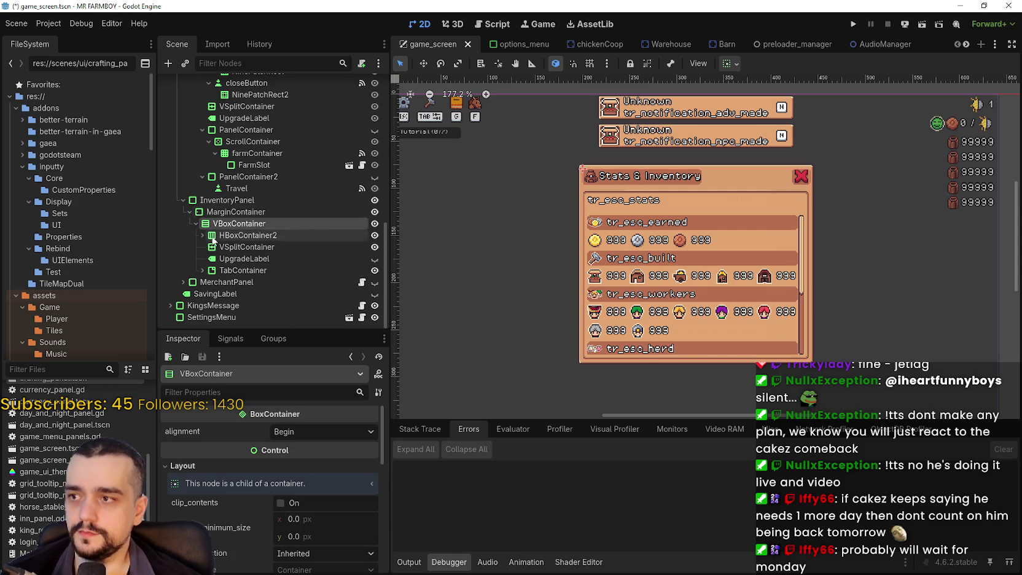
- Zoom in on the Stats & Inventory panel and review MarginContainer's properties
key("ctrl+equal")
left_click(319, 211)
scroll(757, 244, "up", 1)
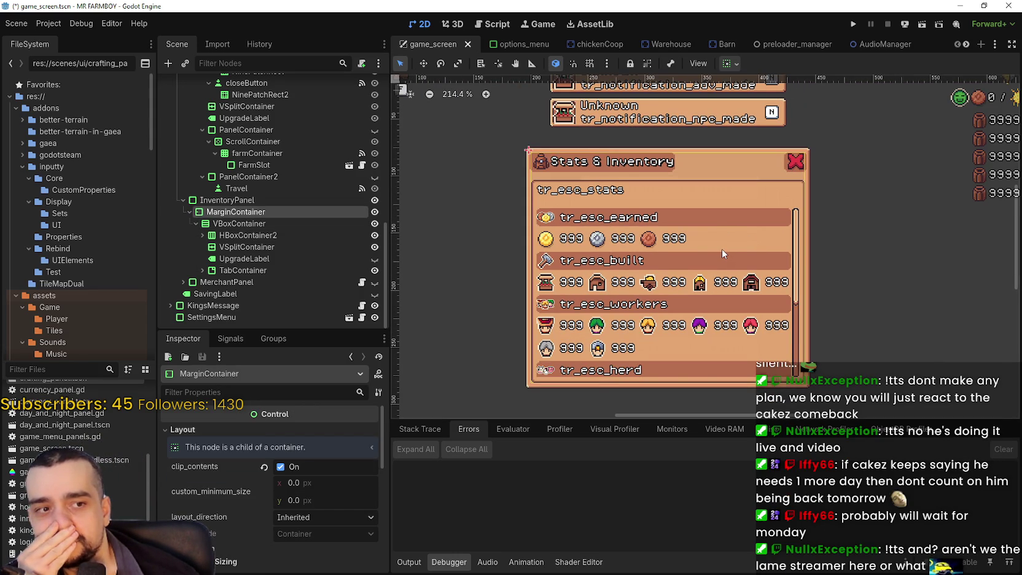
scroll(722, 250, "up", 2)
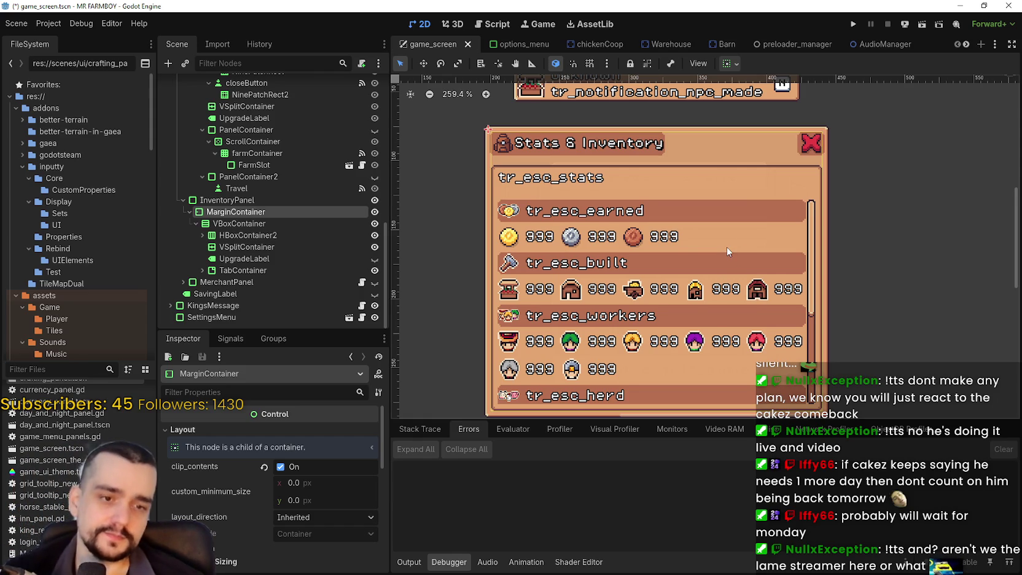
scroll(727, 247, "down", 3)
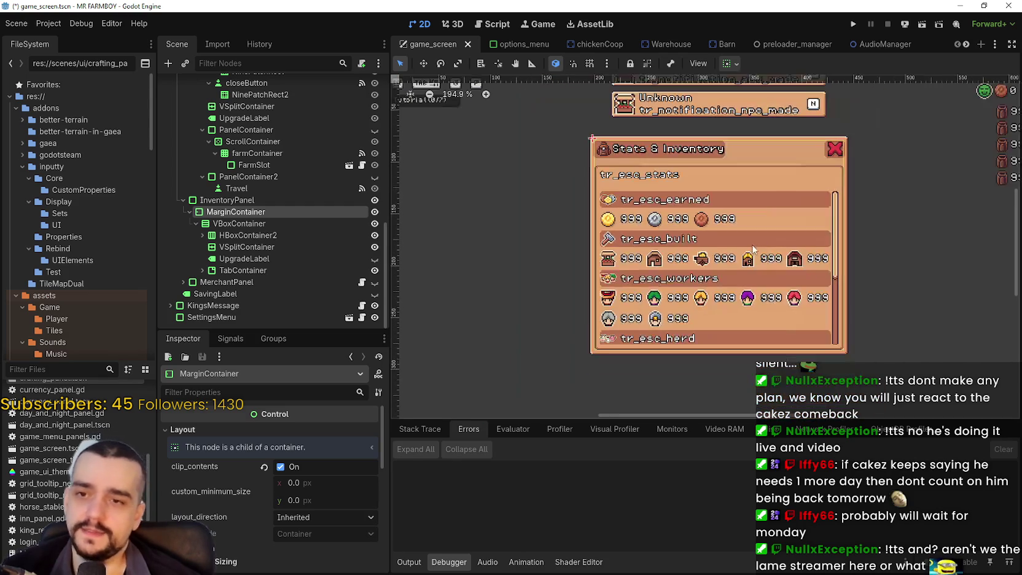
scroll(691, 369, "up", 5)
scroll(674, 271, "down", 3)
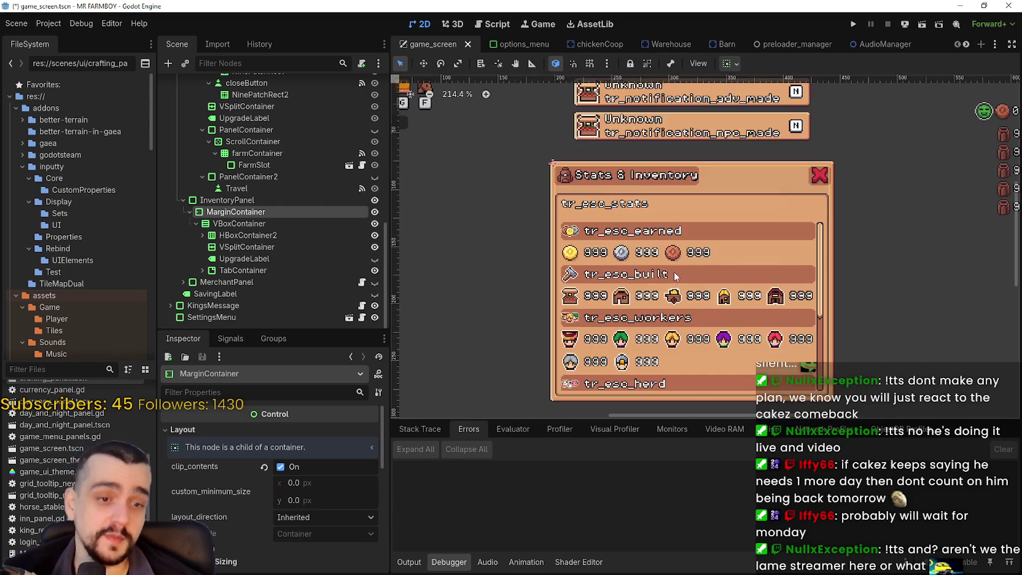
scroll(674, 271, "up", 3)
scroll(674, 272, "down", 4)
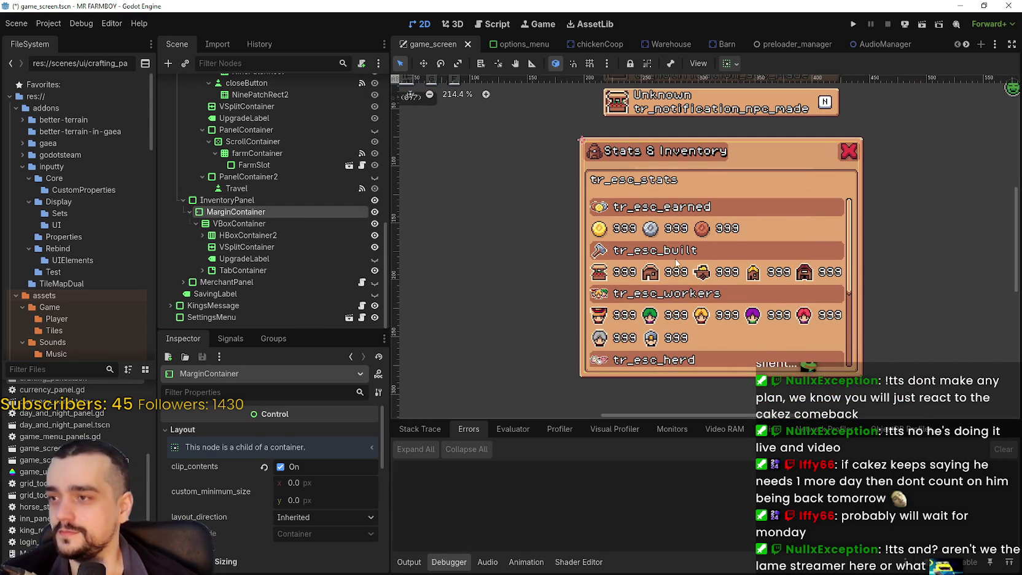
scroll(674, 262, "up", 3)
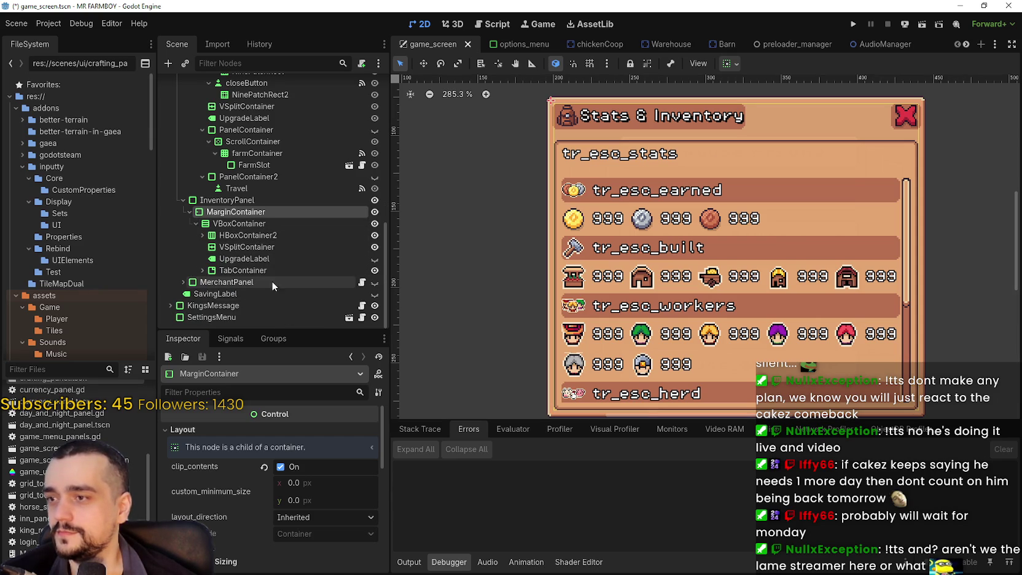
- Expand and inspect TabContainer, then step back up through VBoxContainer and MarginContainer to InventoryPanel
double_click(242, 270)
left_click(202, 270)
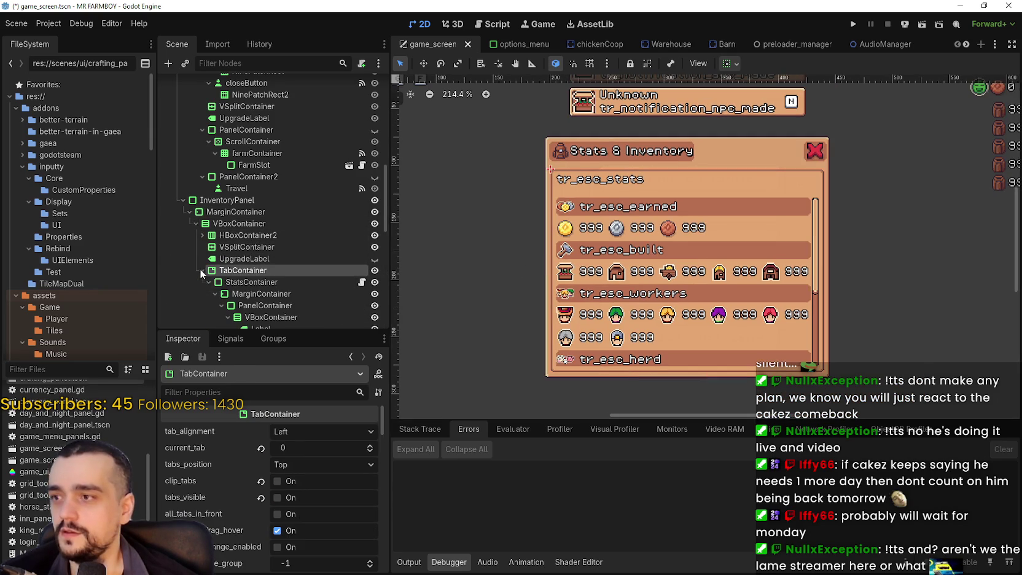
left_click(209, 282)
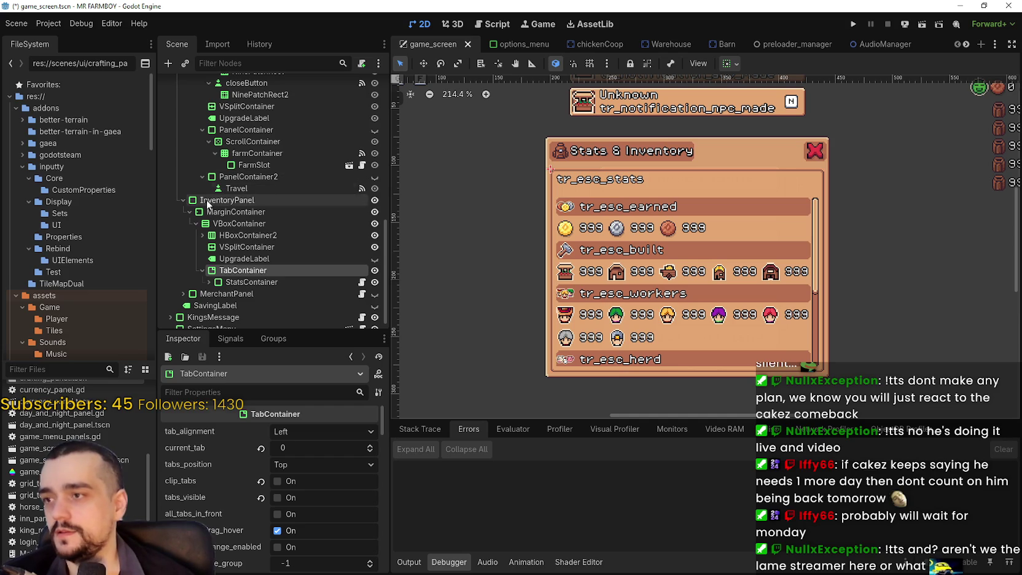
left_click(248, 223)
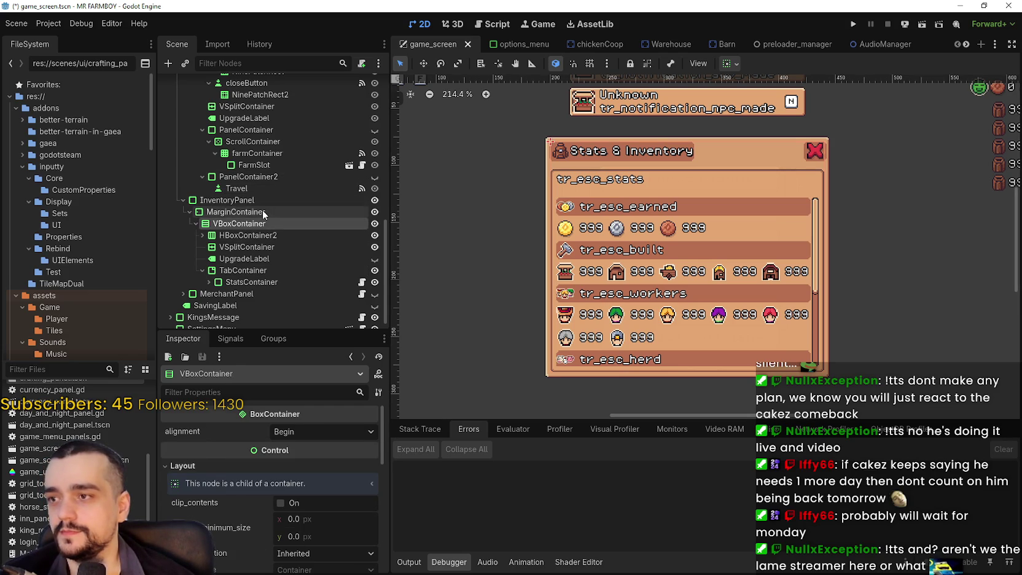
left_click(261, 211)
scroll(590, 206, "up", 3)
left_click(227, 200)
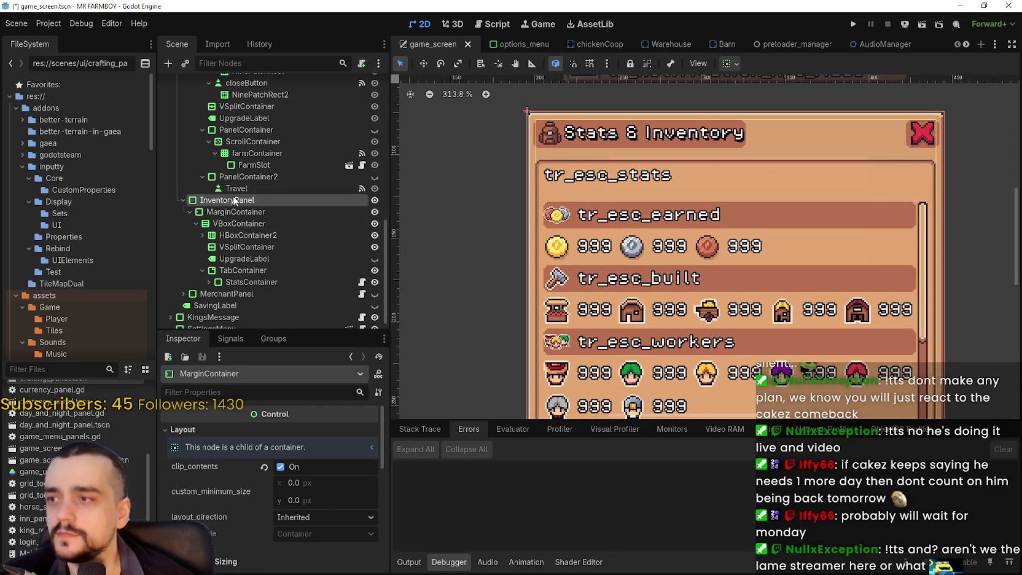
- Inspect the HBoxContainer2, VSplitContainer, UpgradeLabel and StatsContainer nodes
scroll(513, 193, "down", 1)
scroll(242, 219, "down", 1)
left_click(242, 217)
left_click(249, 224)
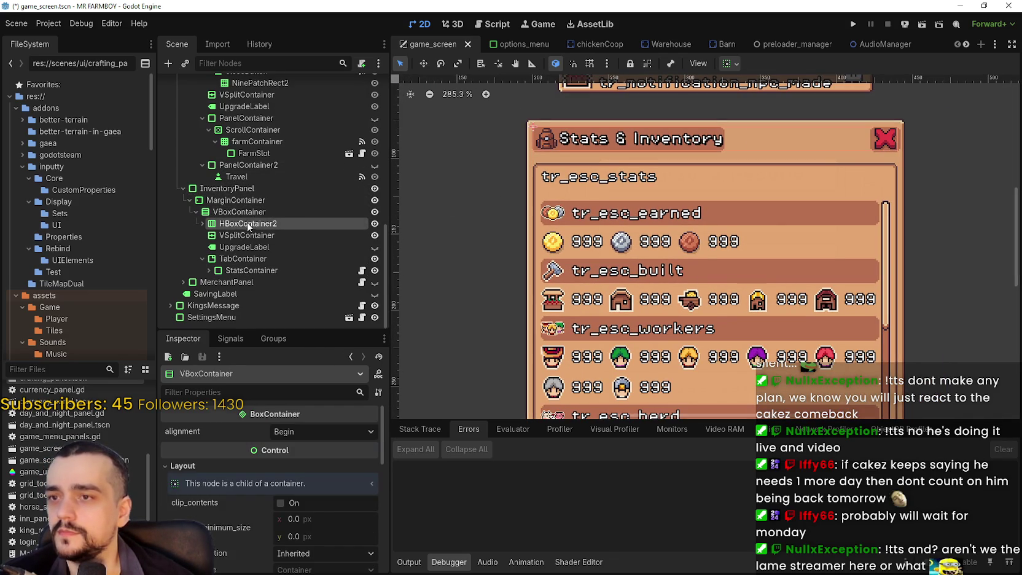
left_click(255, 225)
left_click(260, 236)
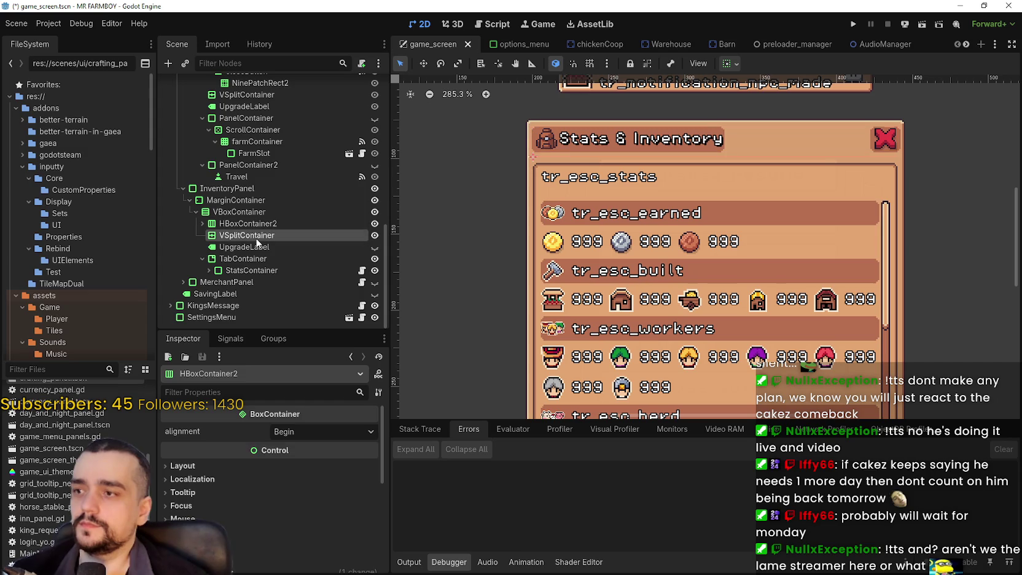
left_click(259, 246)
left_click(258, 271)
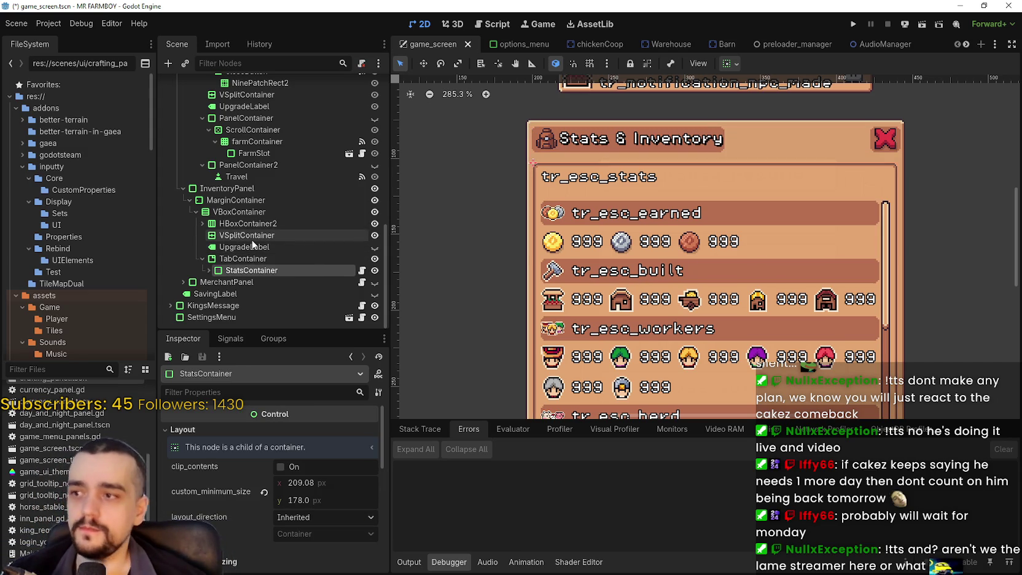
- Re-expand VBoxContainer, scroll through its children, and focus the FileSystem filter field
left_click(197, 212)
left_click(239, 270)
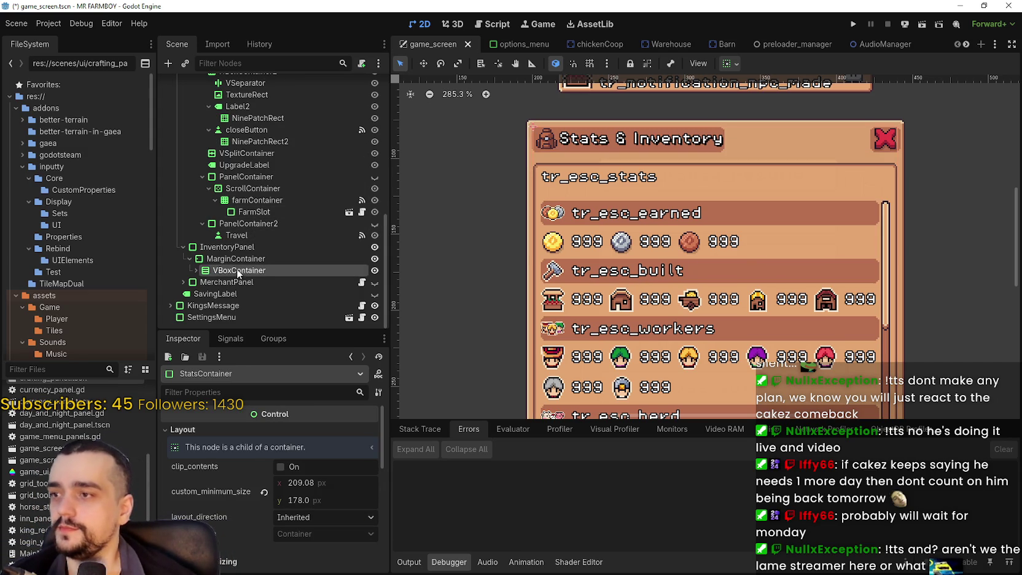
left_click(196, 270)
scroll(213, 258, "down", 2)
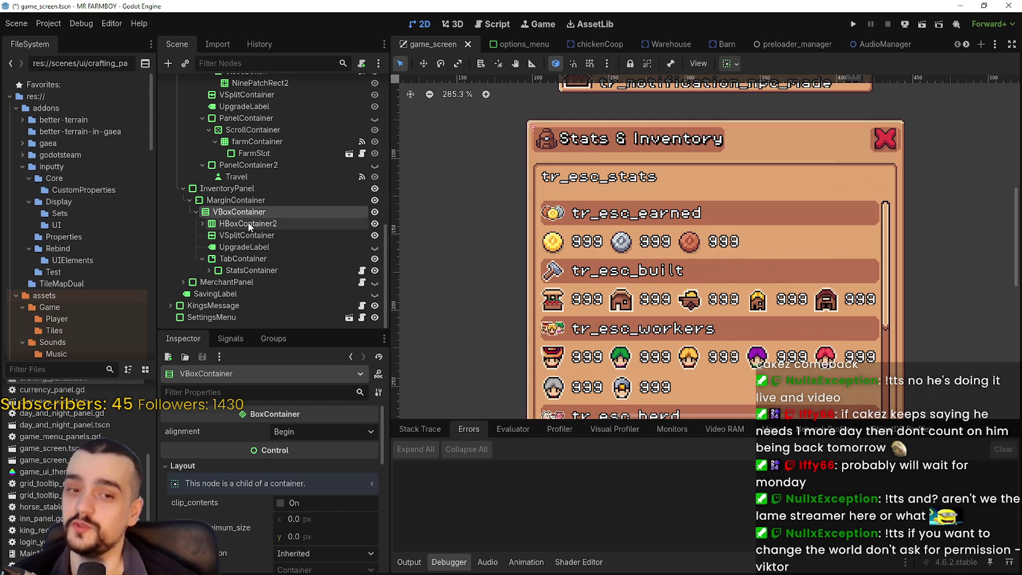
scroll(642, 268, "down", 1)
scroll(642, 269, "up", 1)
scroll(663, 245, "down", 1)
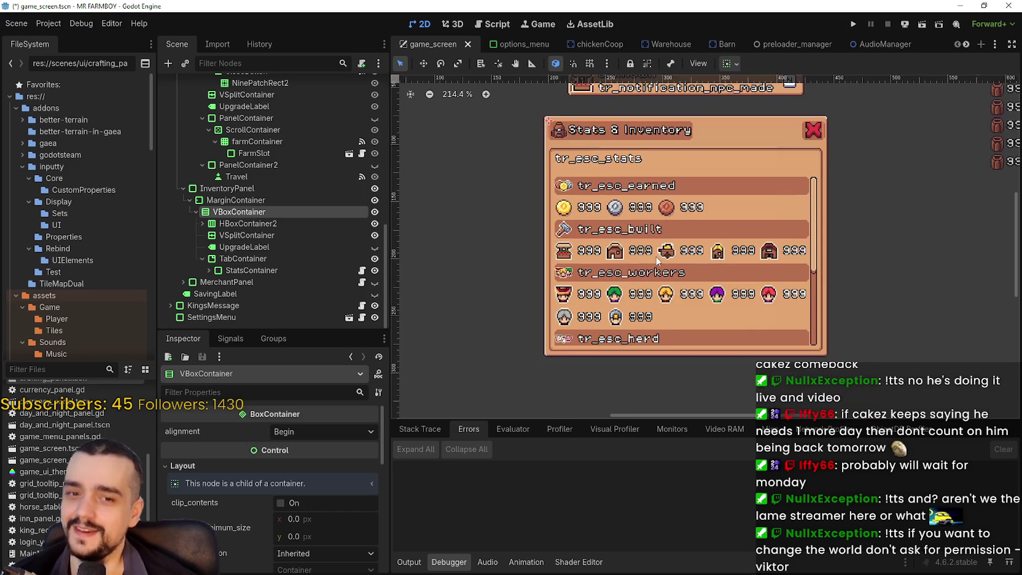
scroll(689, 228, "up", 1)
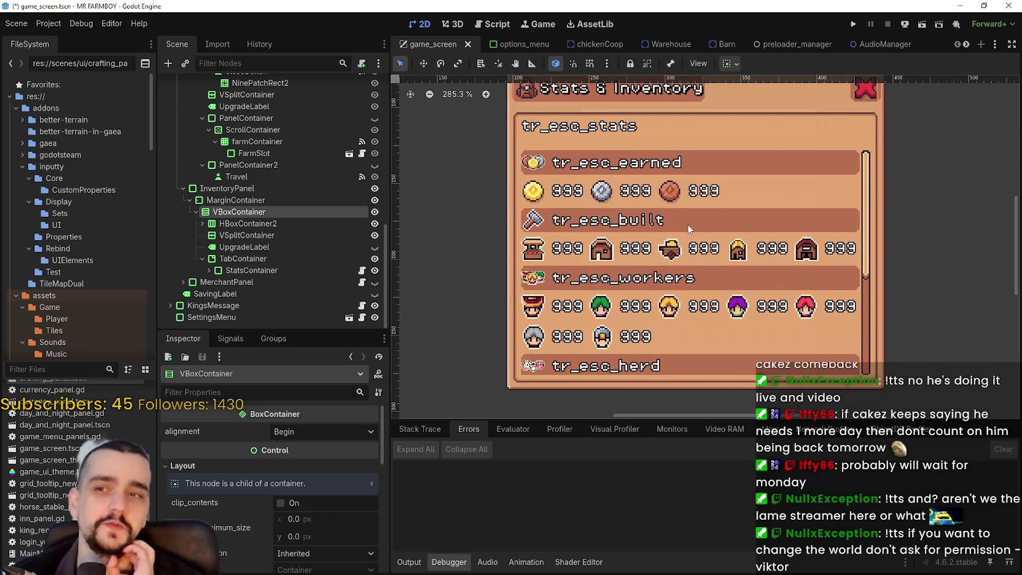
scroll(535, 271, "down", 3)
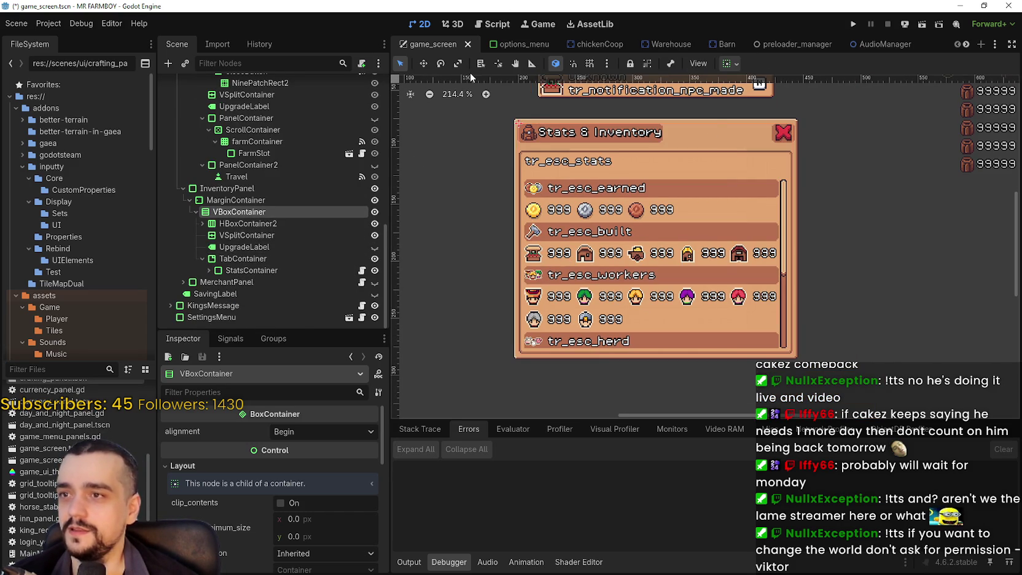
left_click(67, 371)
- Filter FileSystem by 'craft', open crafting_panel.tscn, and switch to the Steam event editor
type("craft")
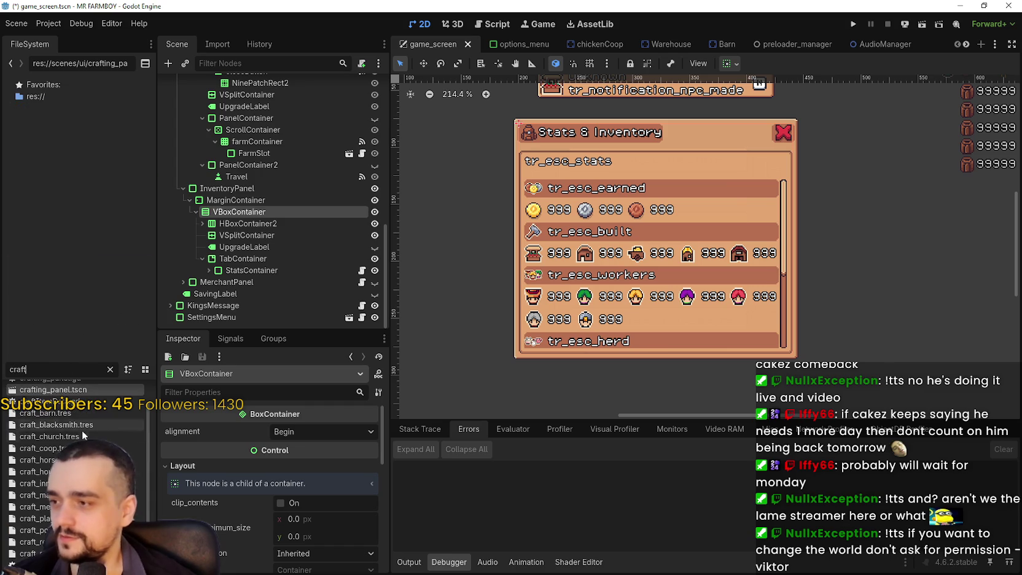
double_click(89, 391)
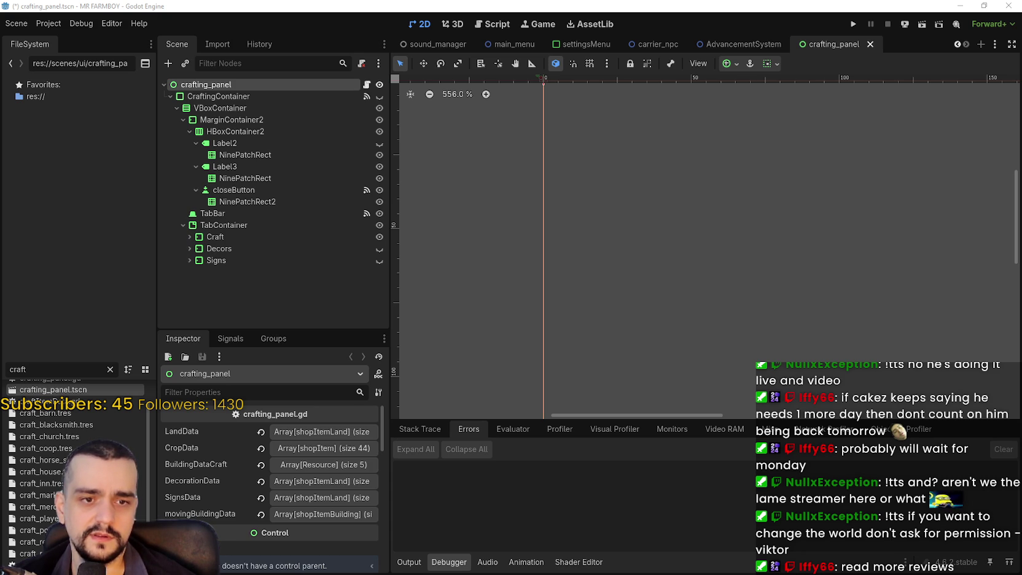
key("alt+Tab")
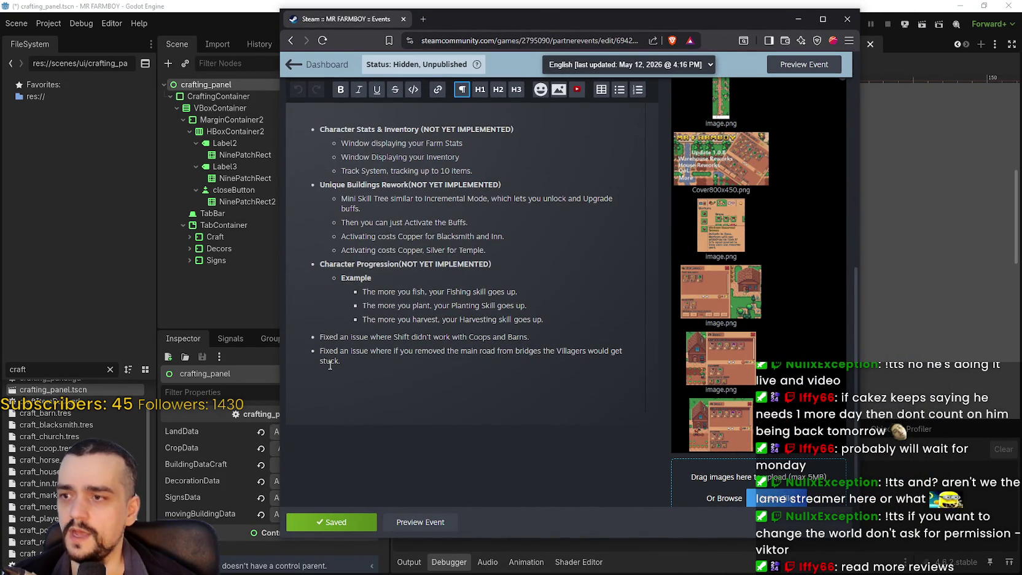
- Place the caret in the last patch note and check the language list, keeping English
left_click(484, 351)
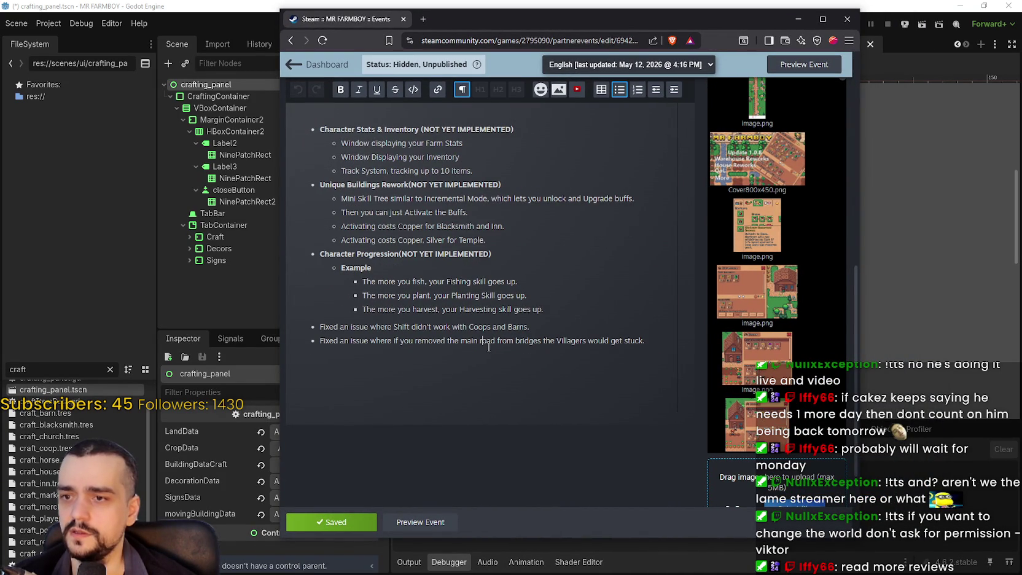
left_click(644, 344)
scroll(474, 360, "up", 2)
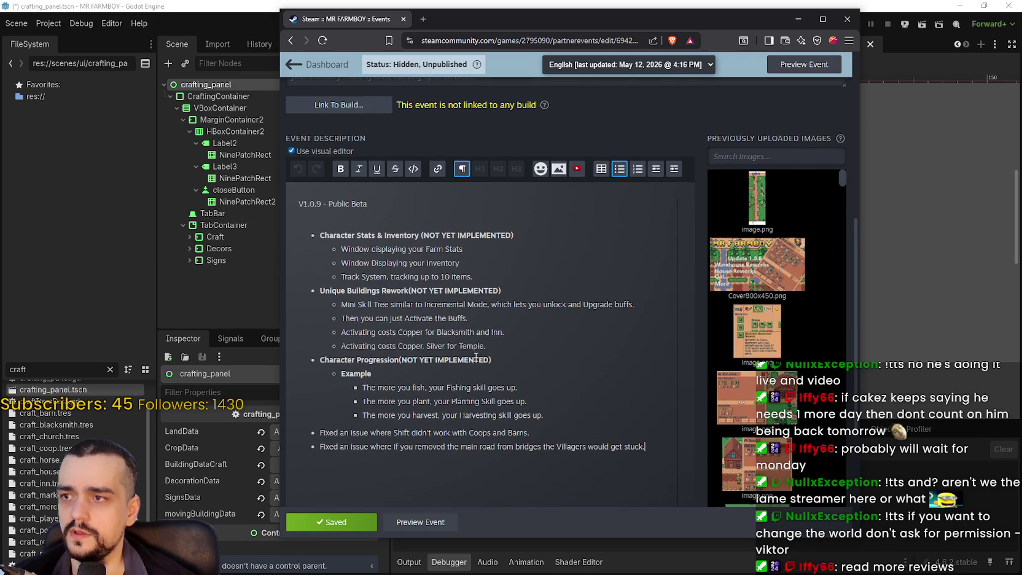
scroll(476, 357, "down", 2)
left_click(632, 66)
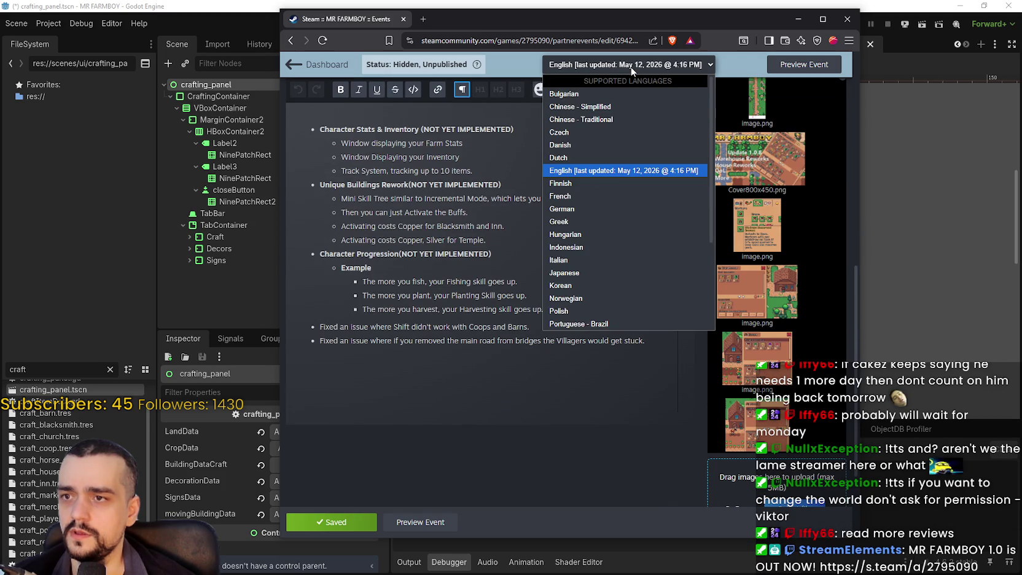
left_click(632, 66)
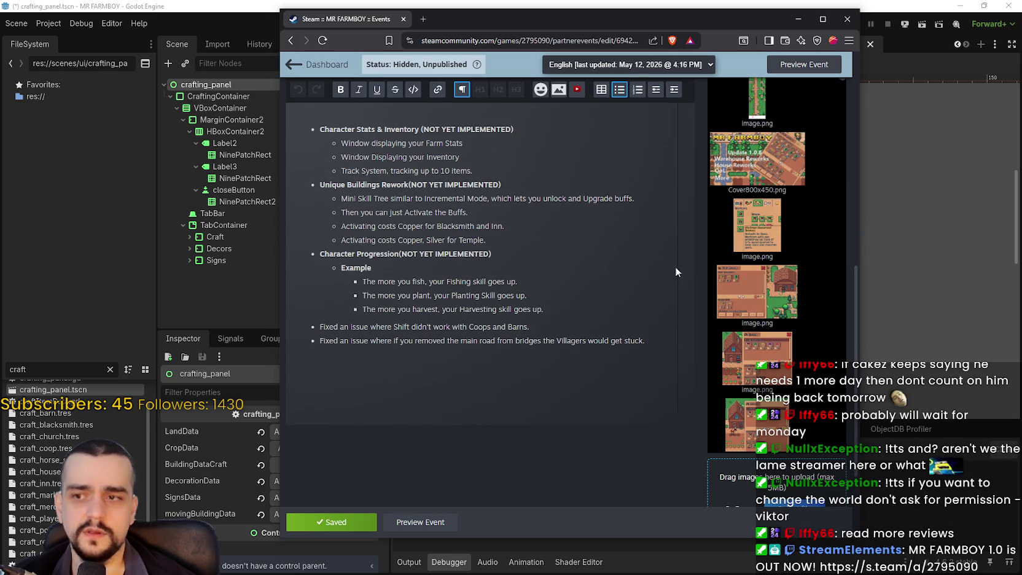
- Place the caret after the last fix note and scroll through the V1.0.9 notes
left_click(655, 341)
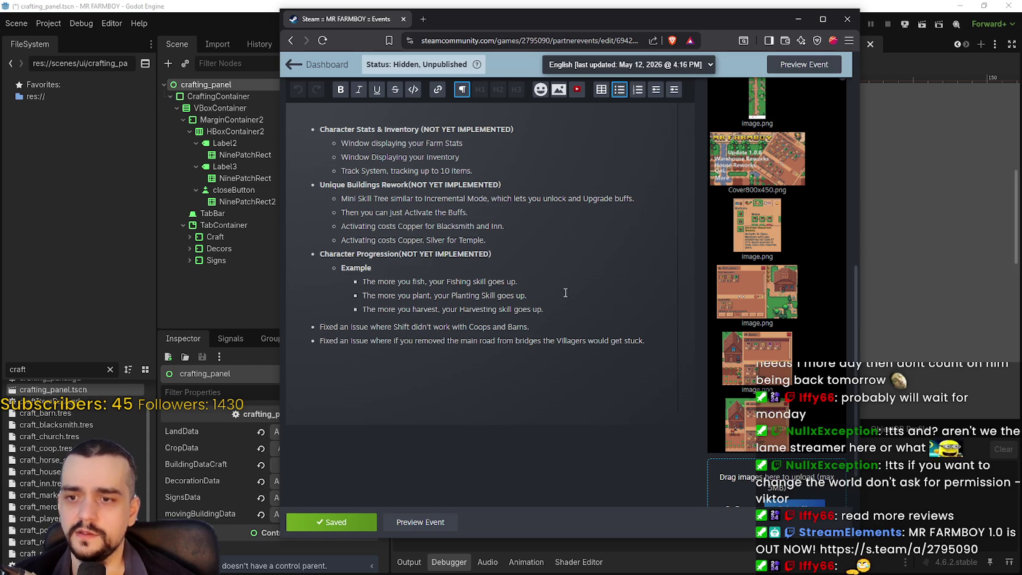
scroll(565, 294, "down", 2)
scroll(568, 293, "up", 3)
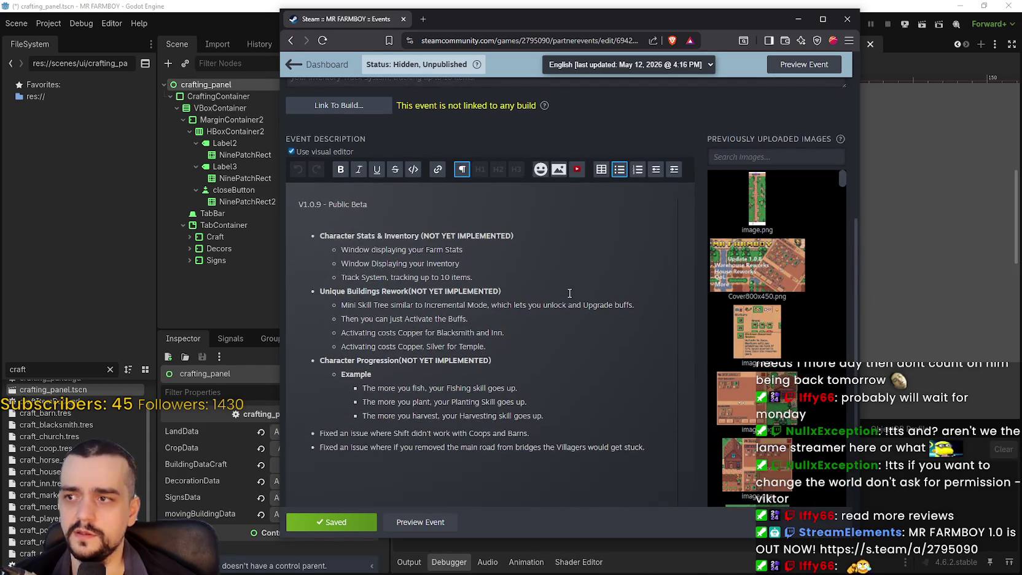
scroll(569, 293, "up", 2)
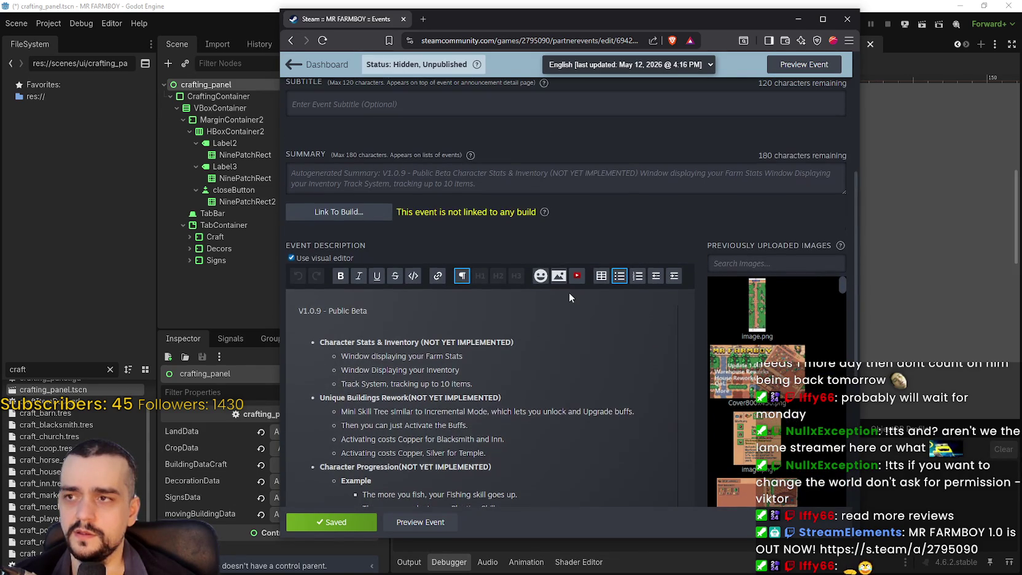
scroll(569, 291, "up", 1)
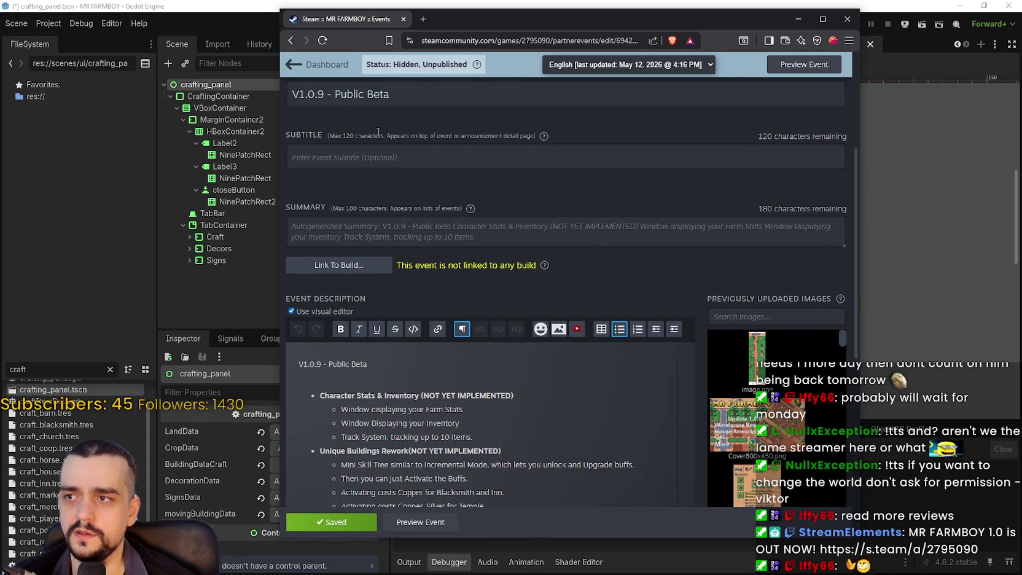
scroll(586, 233, "down", 6)
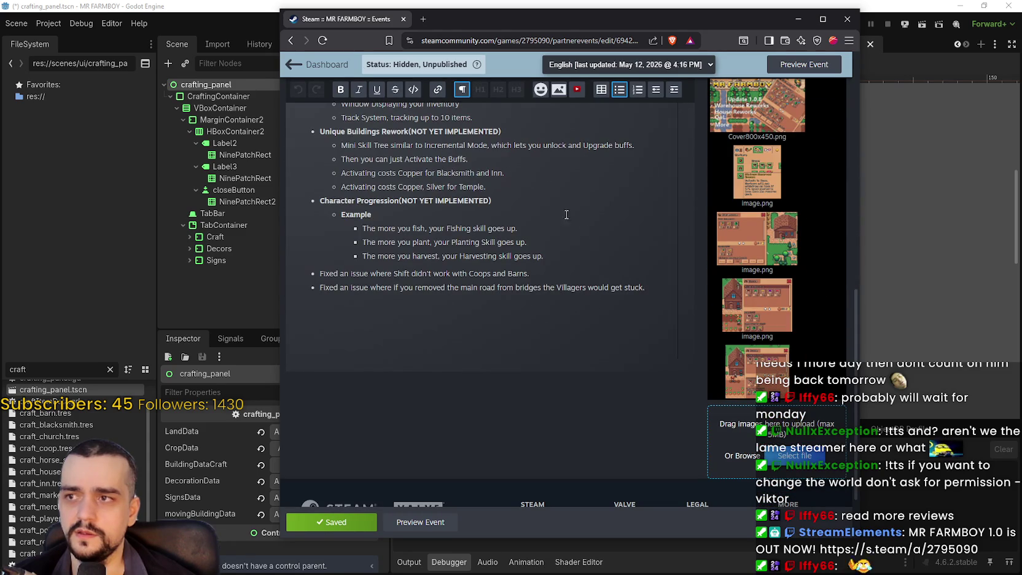
- Recheck the language list unchanged, review the Harvesting skill line, then return to the events dashboard
left_click(673, 66)
scroll(645, 233, "down", 3)
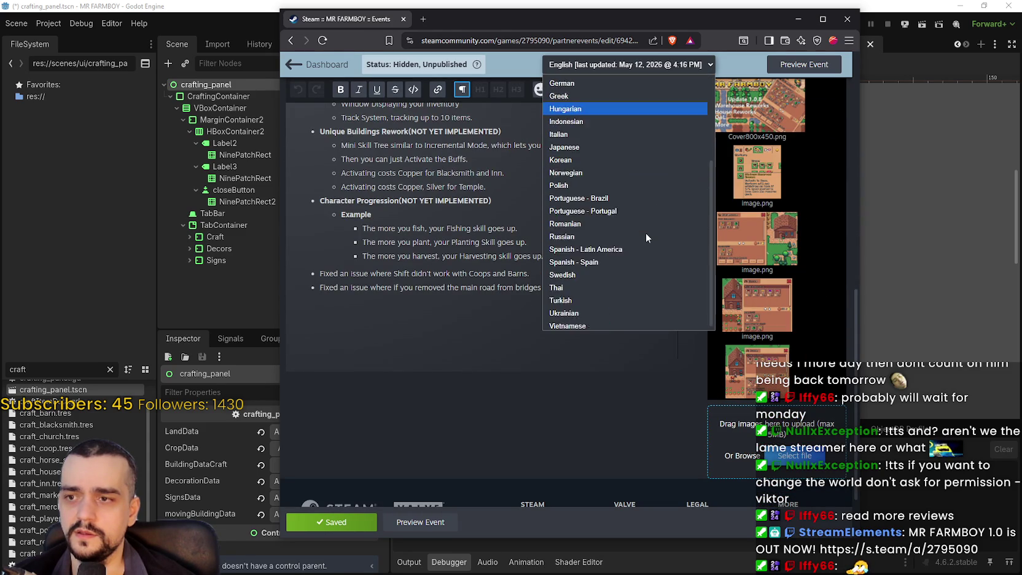
scroll(644, 231, "up", 5)
left_click(440, 324)
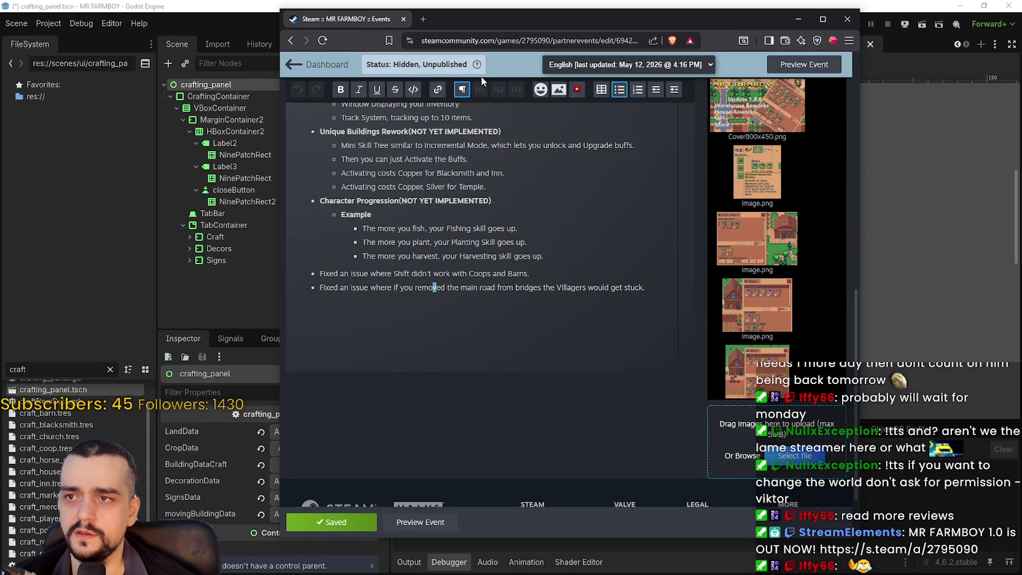
left_click(651, 282)
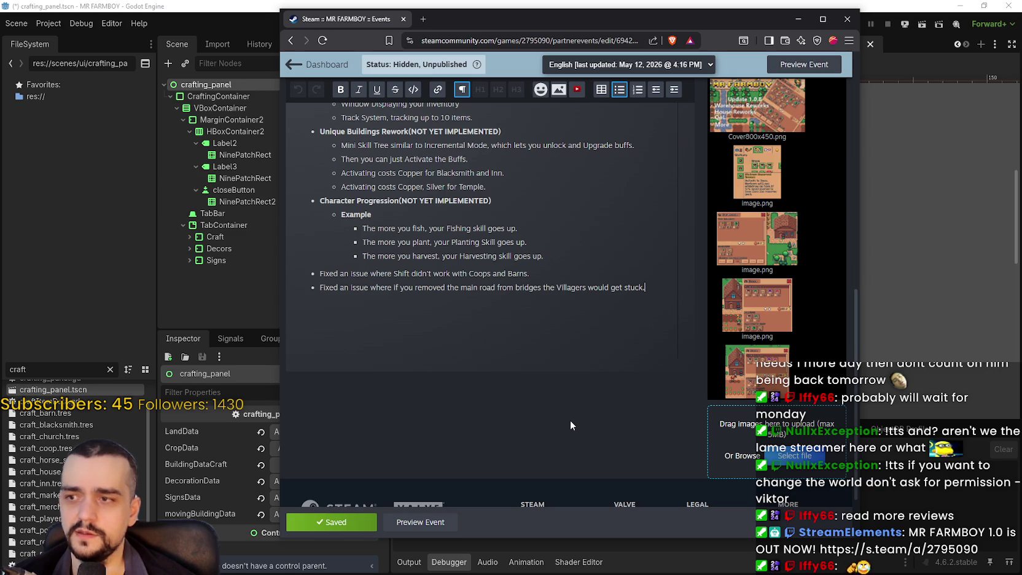
left_click(590, 256)
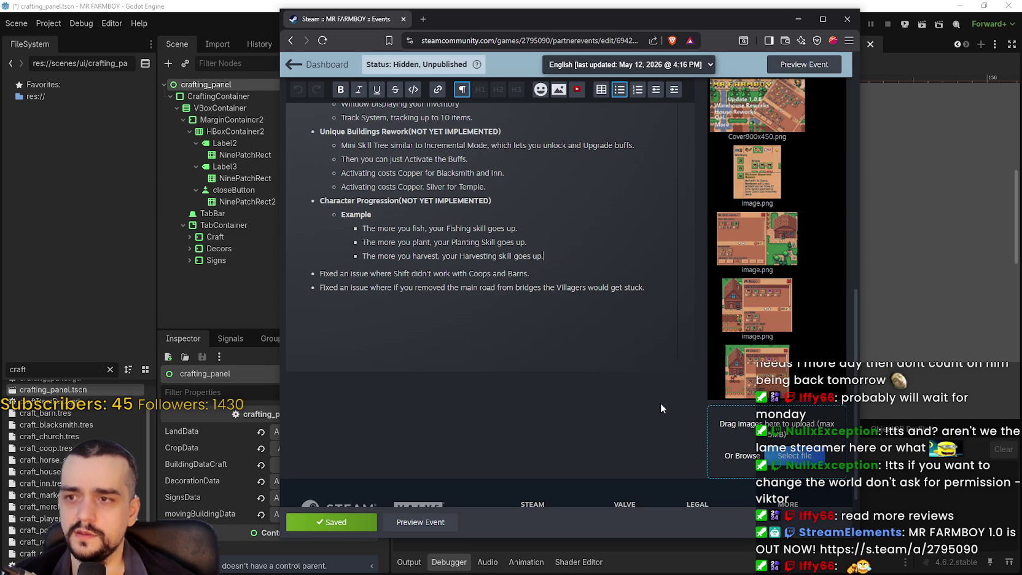
left_click(302, 64)
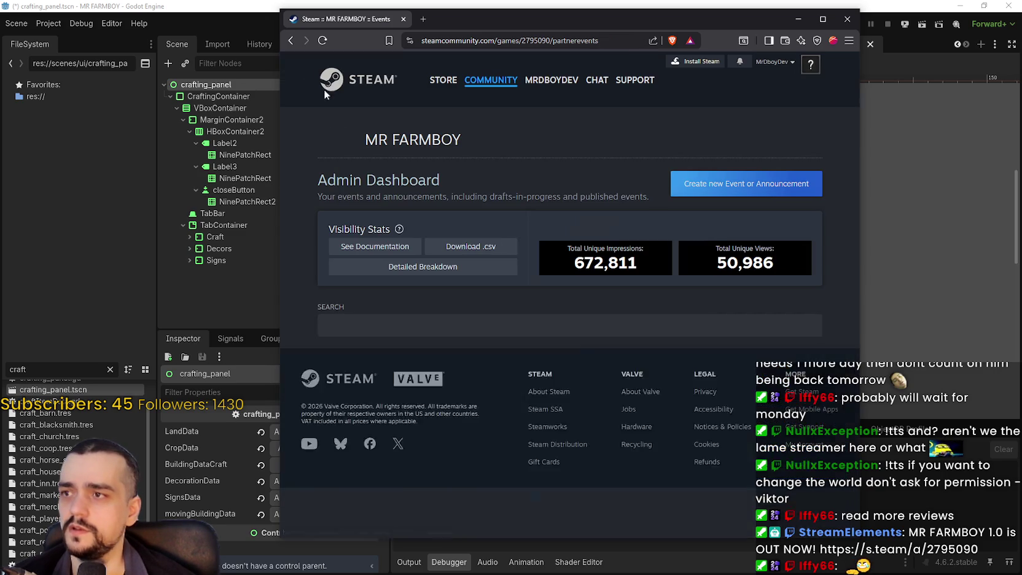
- Scroll down to Drafts and choose Edit on the V1.0.9 - Public Beta draft
scroll(460, 230, "down", 1)
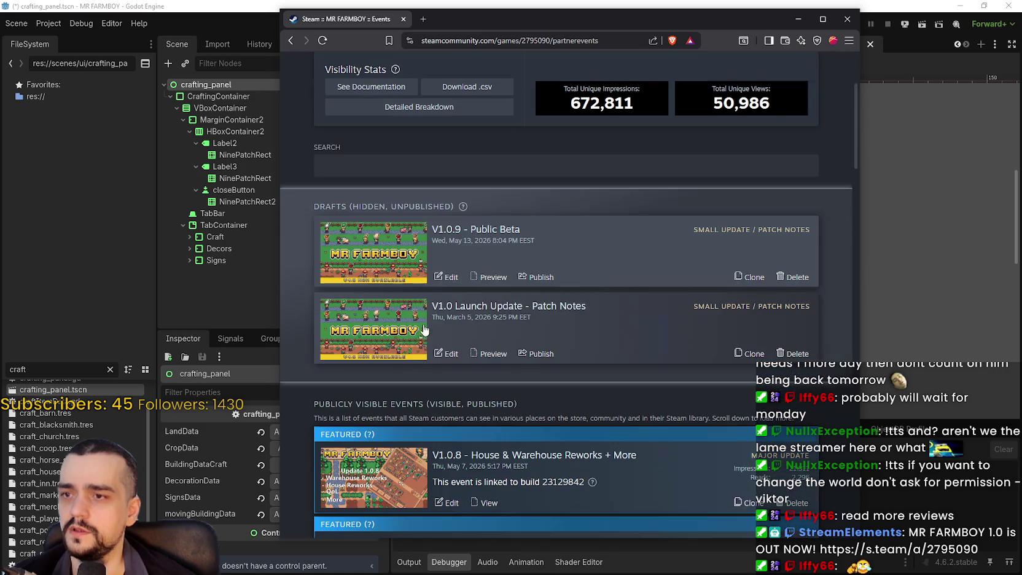
scroll(556, 120, "down", 1)
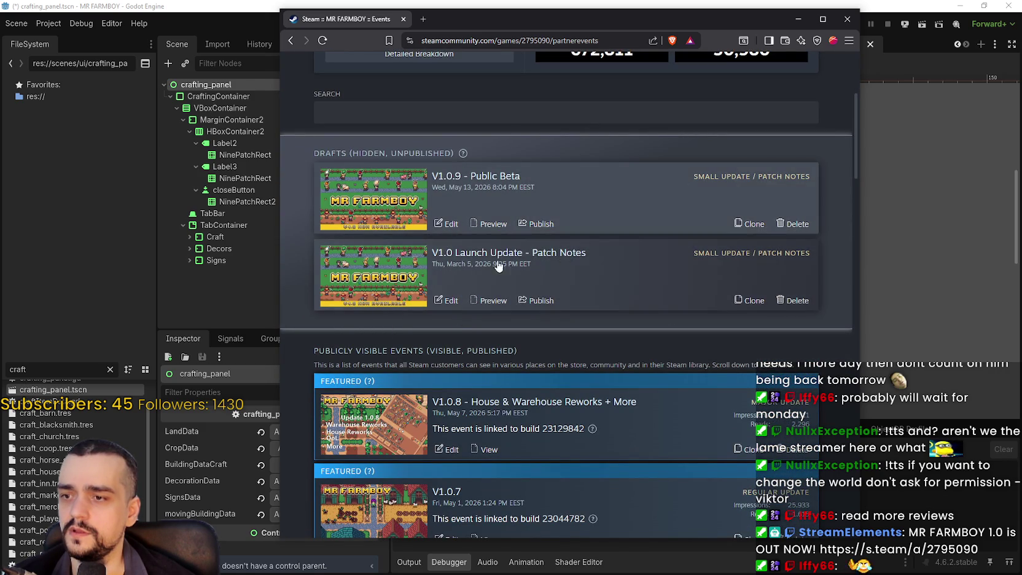
left_click(443, 225)
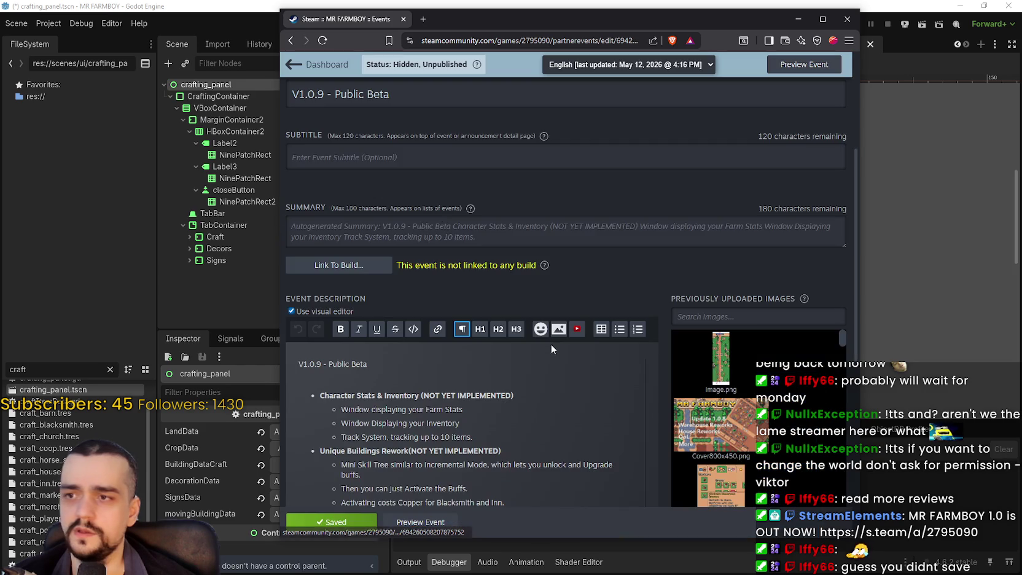
scroll(552, 344, "down", 4)
scroll(556, 345, "down", 5)
scroll(557, 345, "up", 3)
left_click(434, 521)
scroll(528, 369, "down", 3)
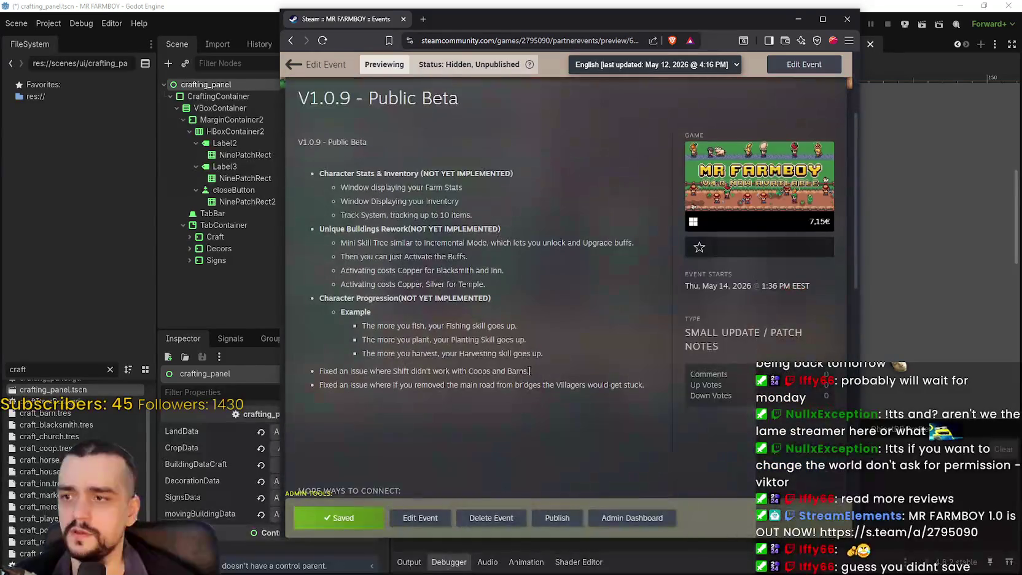
left_click(429, 524)
scroll(450, 323, "down", 10)
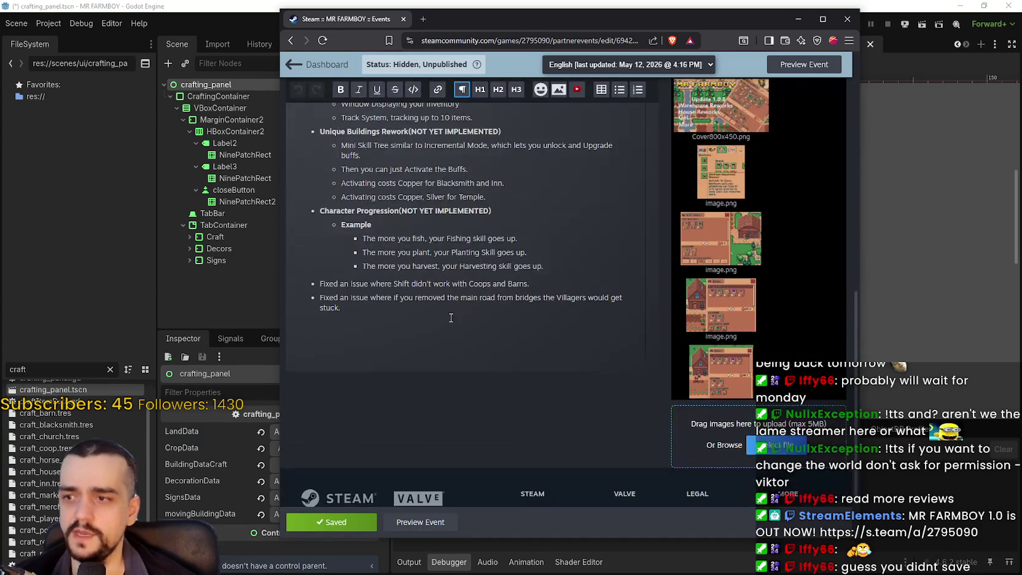
left_click(428, 325)
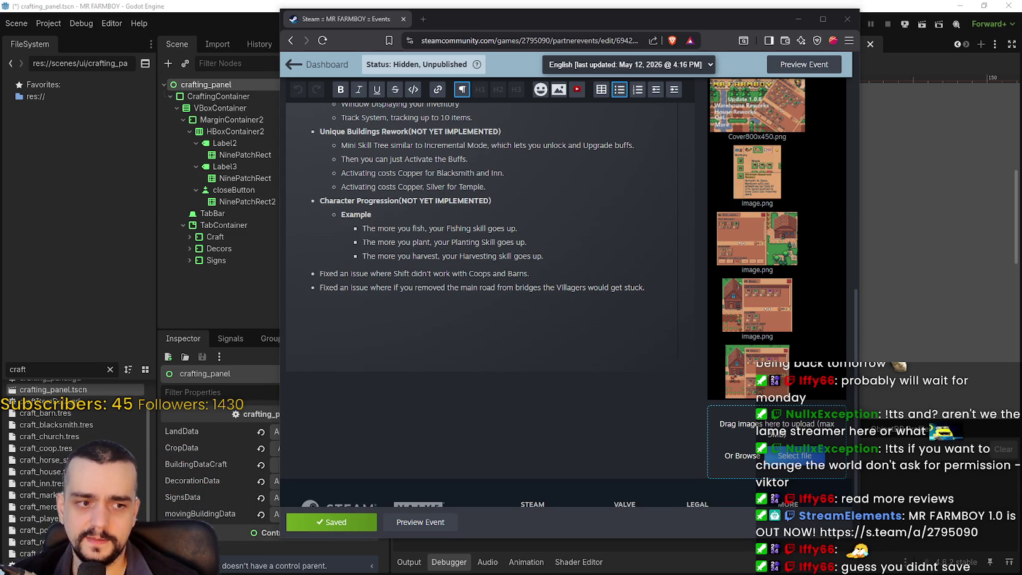
left_click(442, 286)
scroll(474, 264, "up", 1)
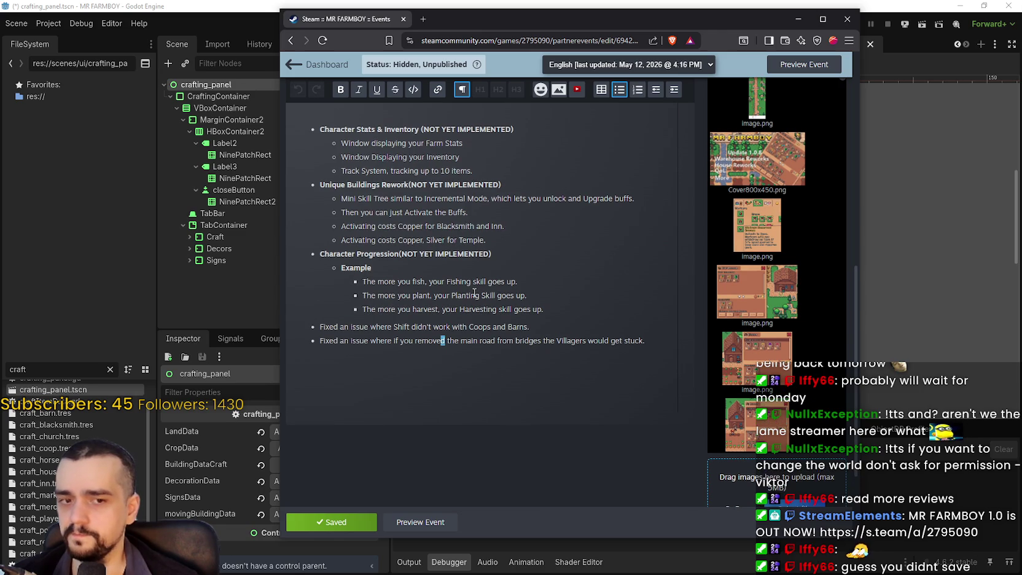
left_click(544, 281)
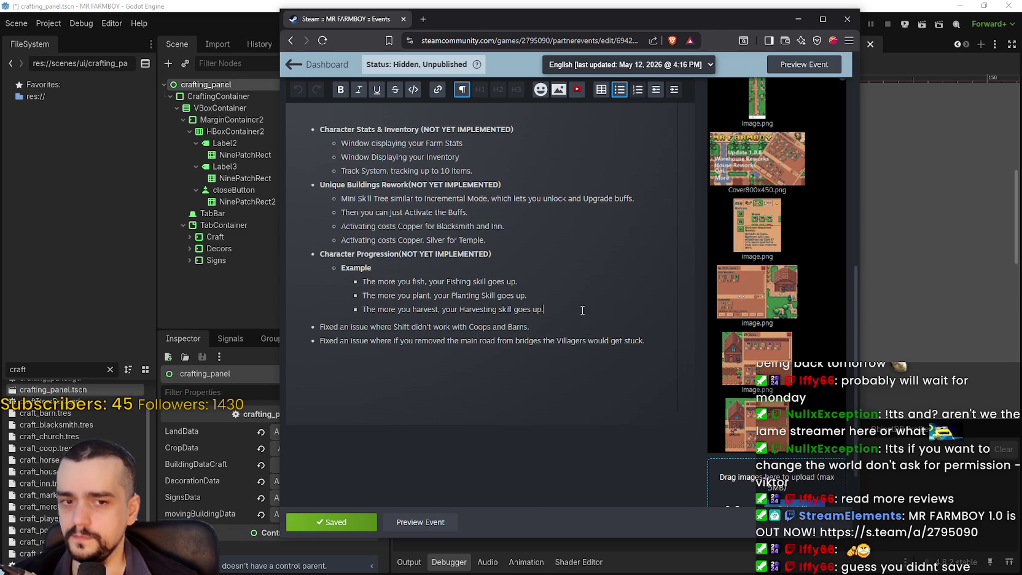
scroll(578, 386, "up", 1)
scroll(576, 383, "down", 2)
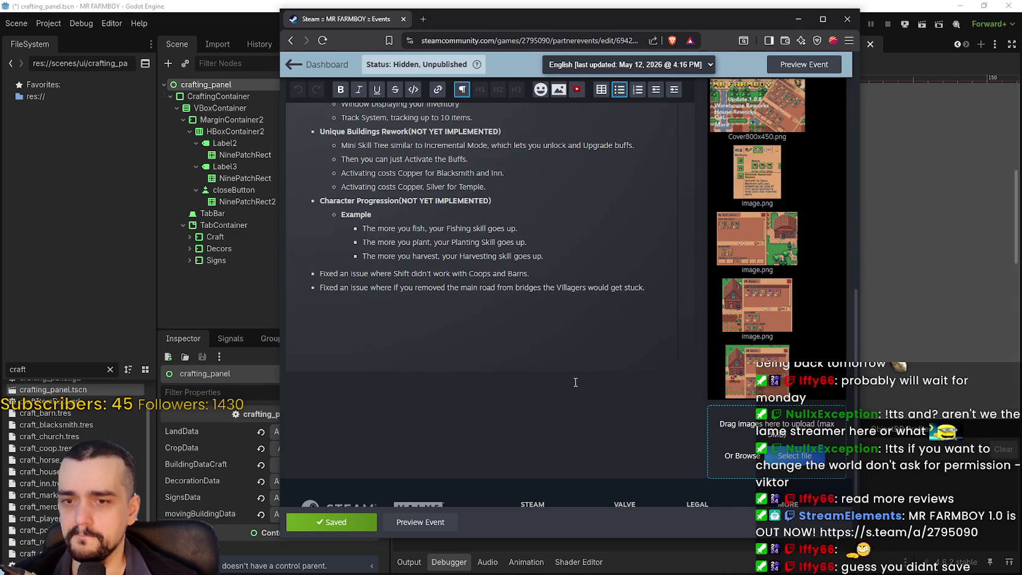
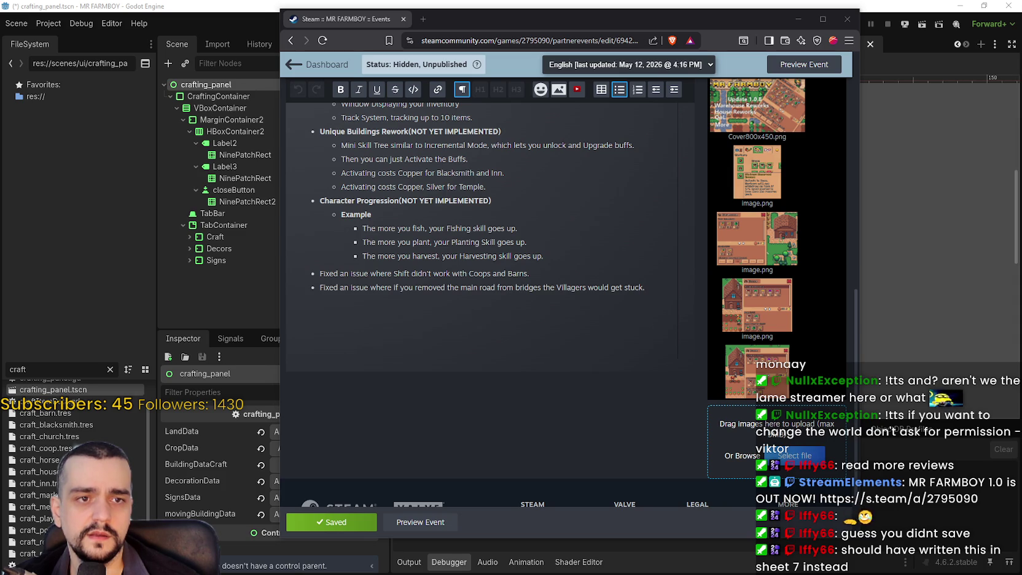
- Paste the Workers Reworks notes as a new bullet after the 'The more you harvest…' line
left_click(345, 522)
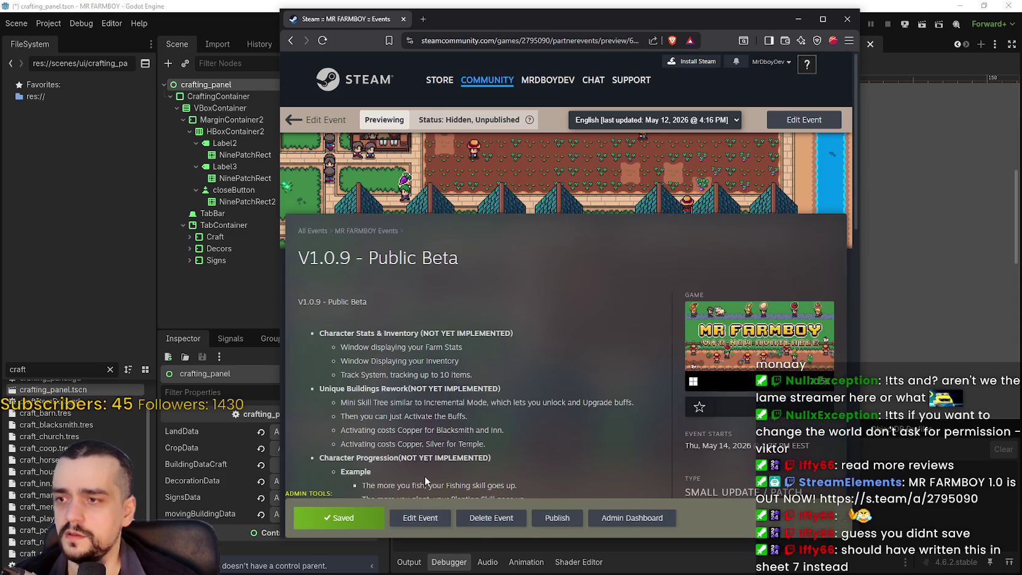
scroll(428, 364, "down", 12)
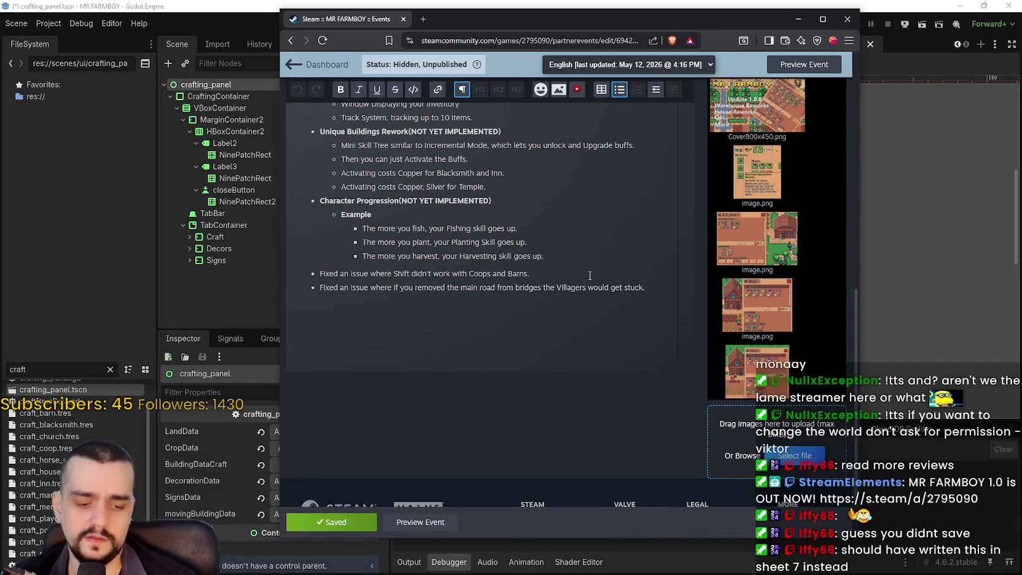
left_click(551, 258)
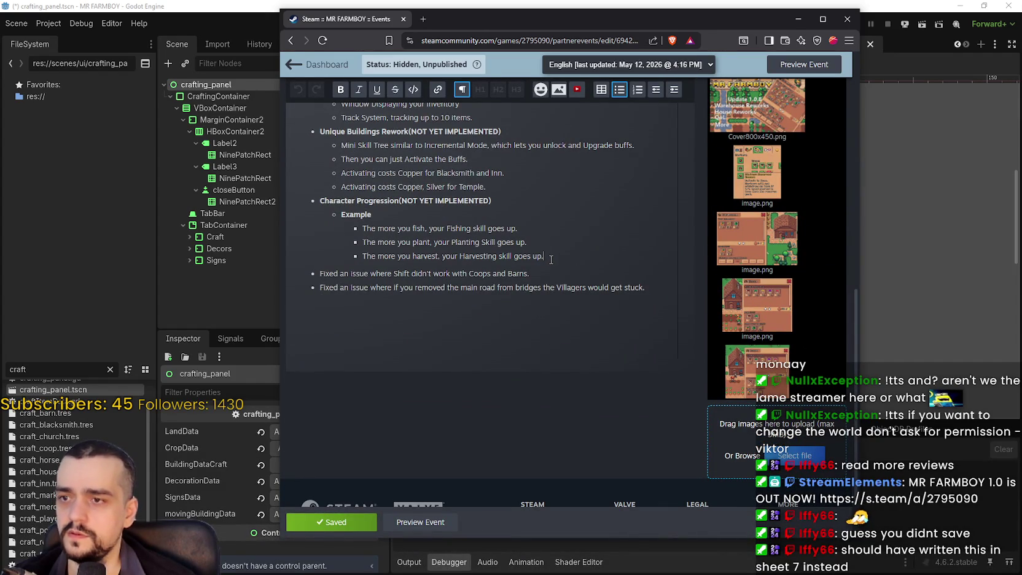
key("Return")
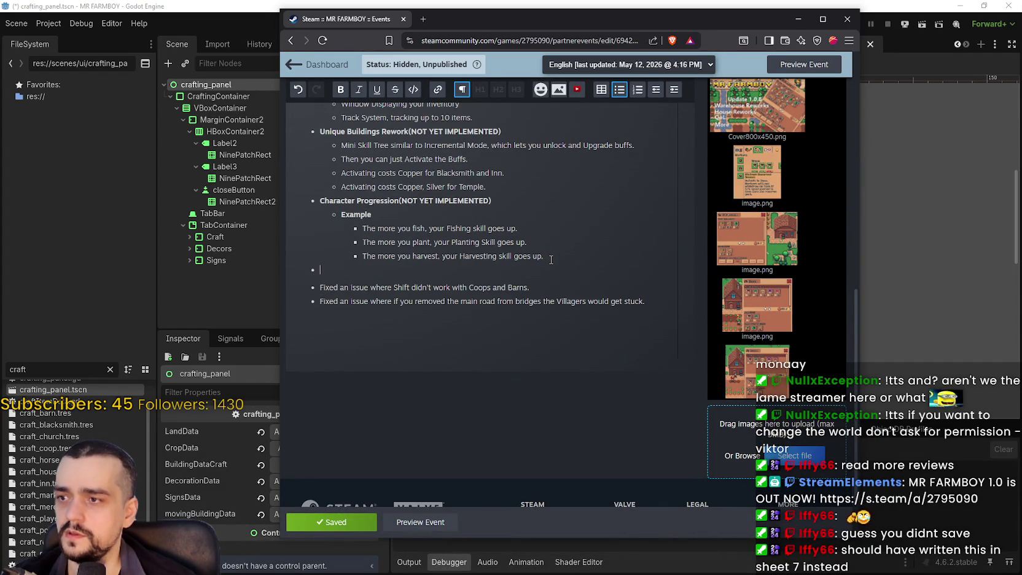
key("ctrl+v")
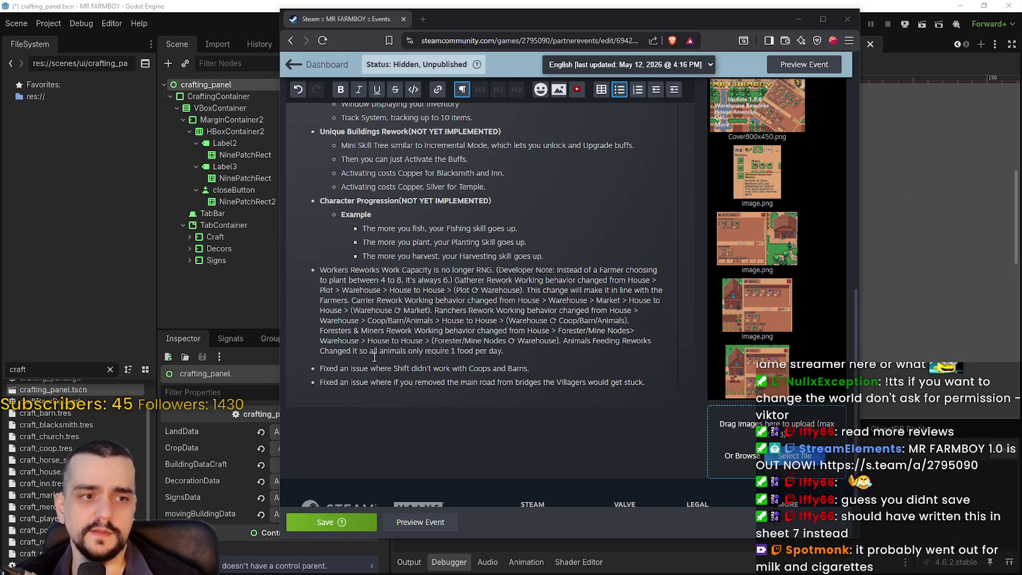
left_click(367, 291)
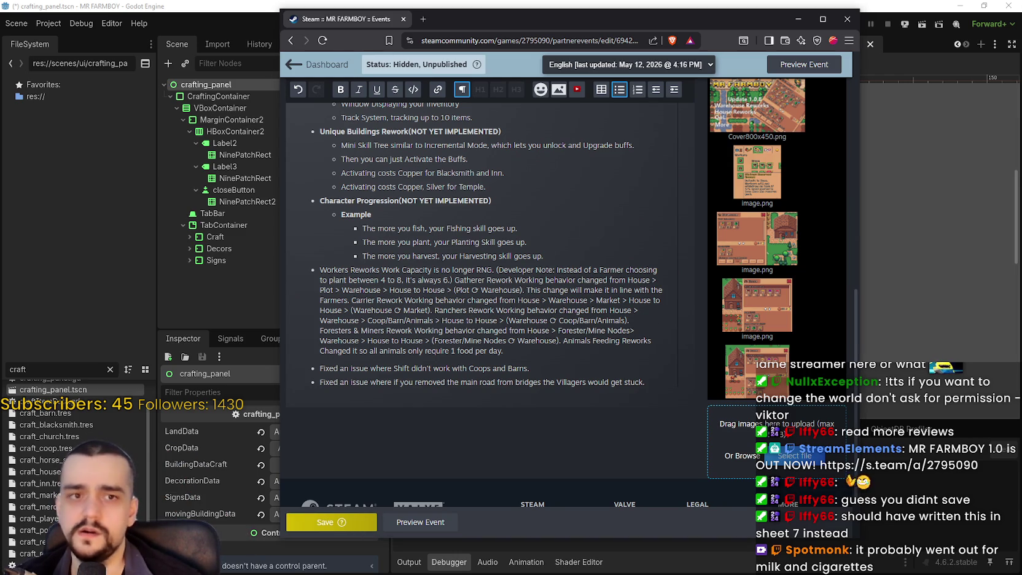
- Split Workers Reworks off as its own bullet and make that heading bold
left_click(376, 283)
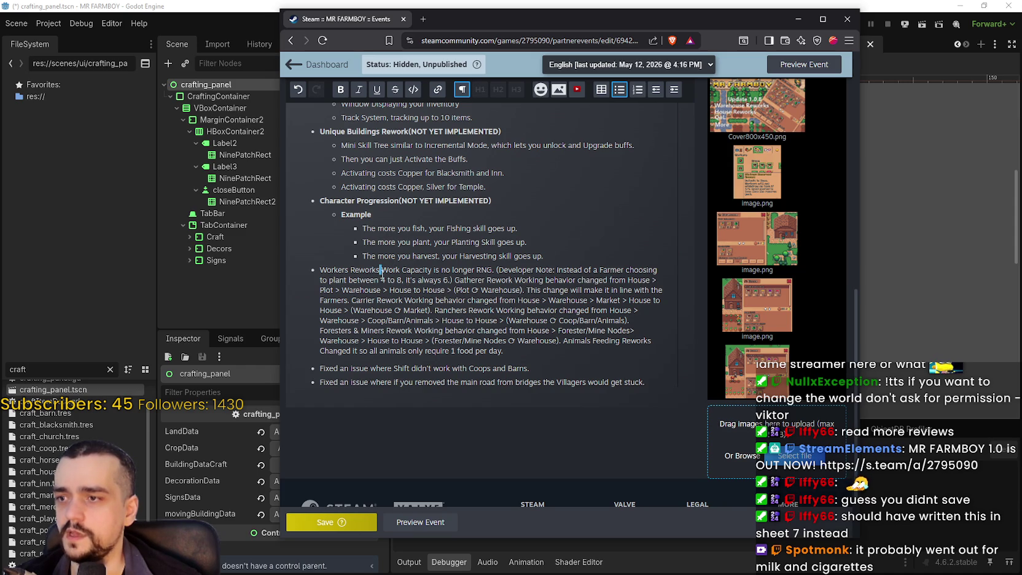
key("Return")
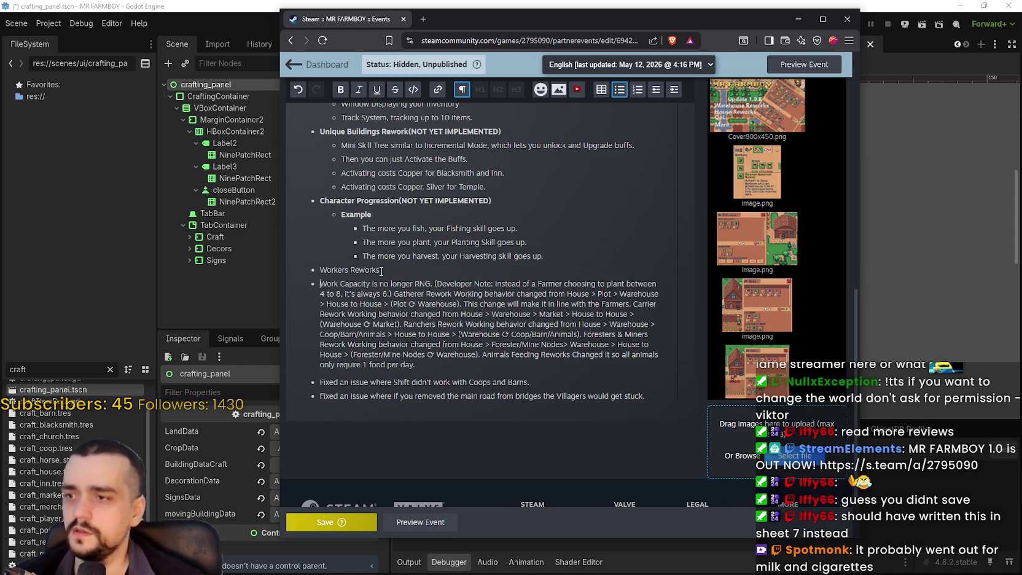
left_click_drag(381, 271, 323, 273)
left_click(340, 90)
- Break the developer note, Gatherer Rework and working behaviour text into separate bullets, indenting Work Capacity
left_click(360, 303)
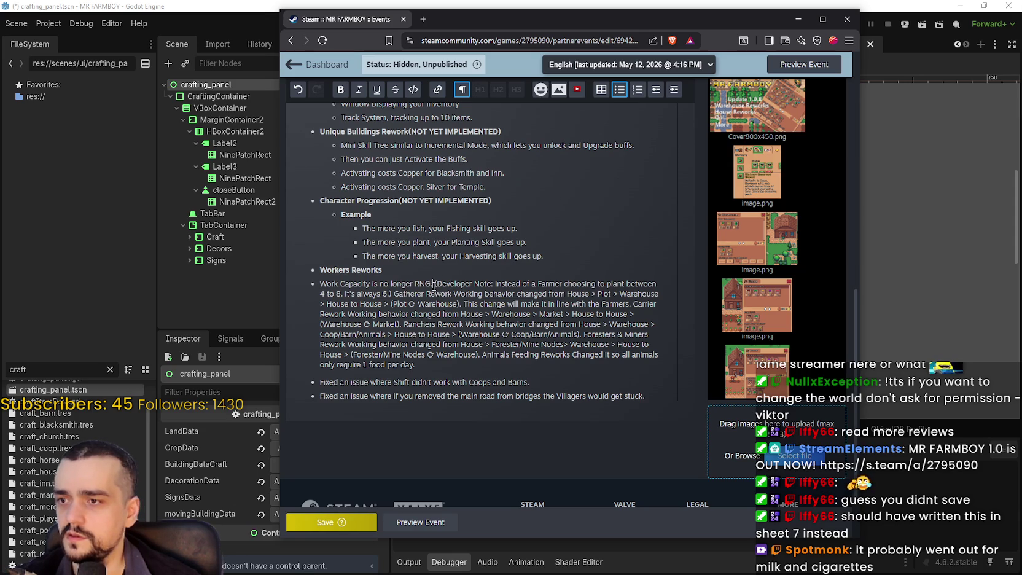
key("Return")
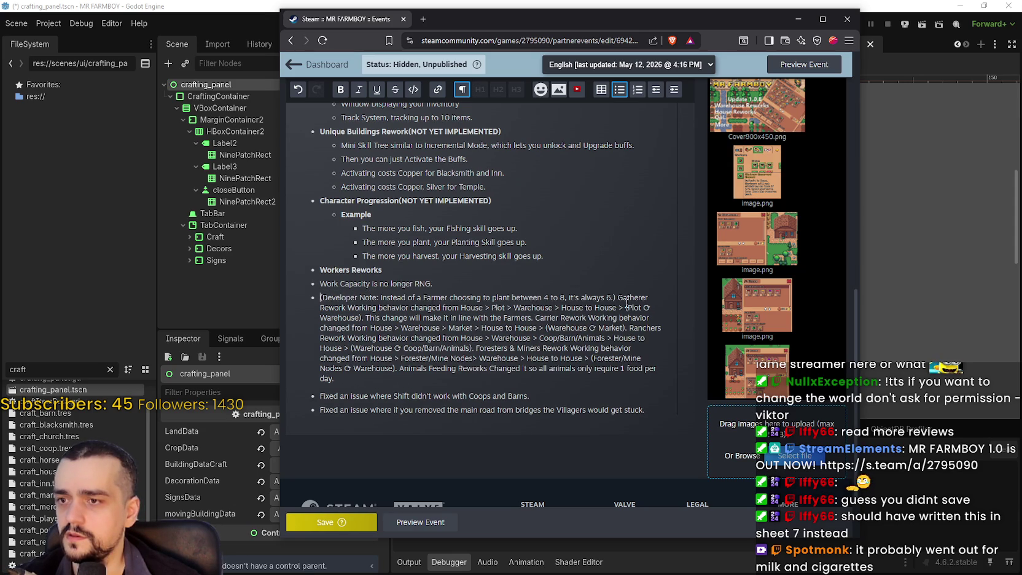
key("Return")
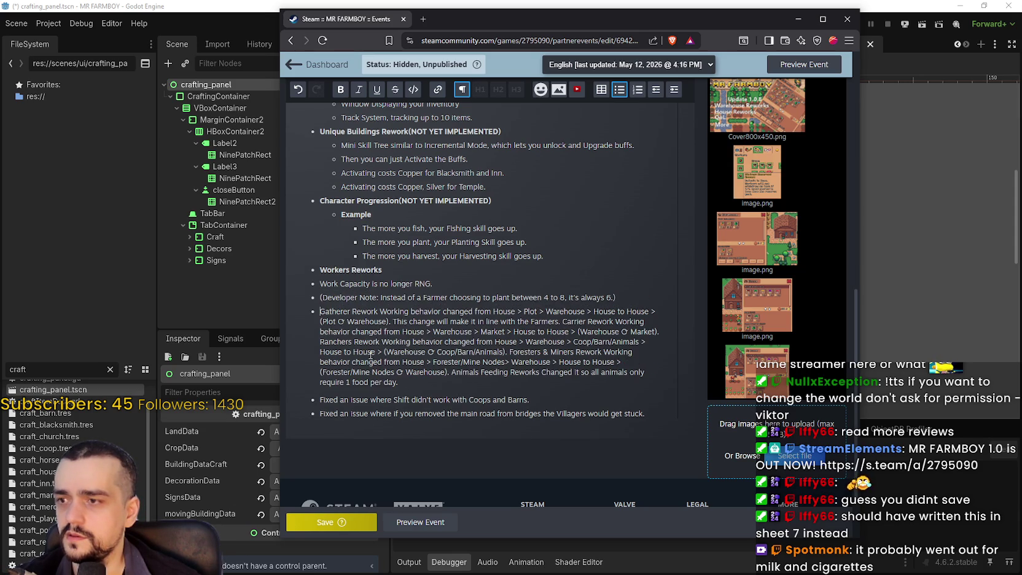
key("Return")
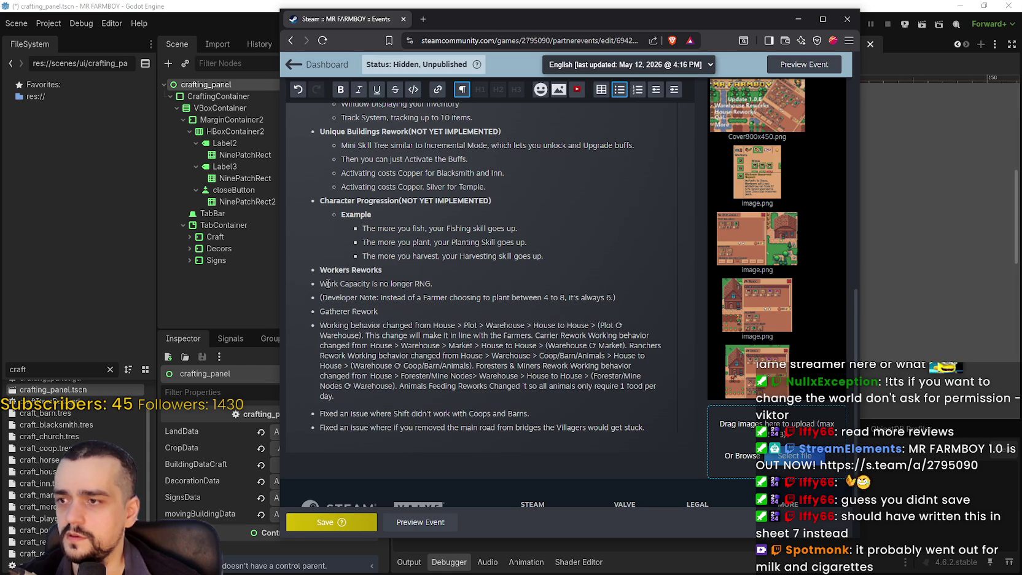
left_click(673, 91)
- Indent the developer note under Workers Reworks and make it bold
left_click(322, 299)
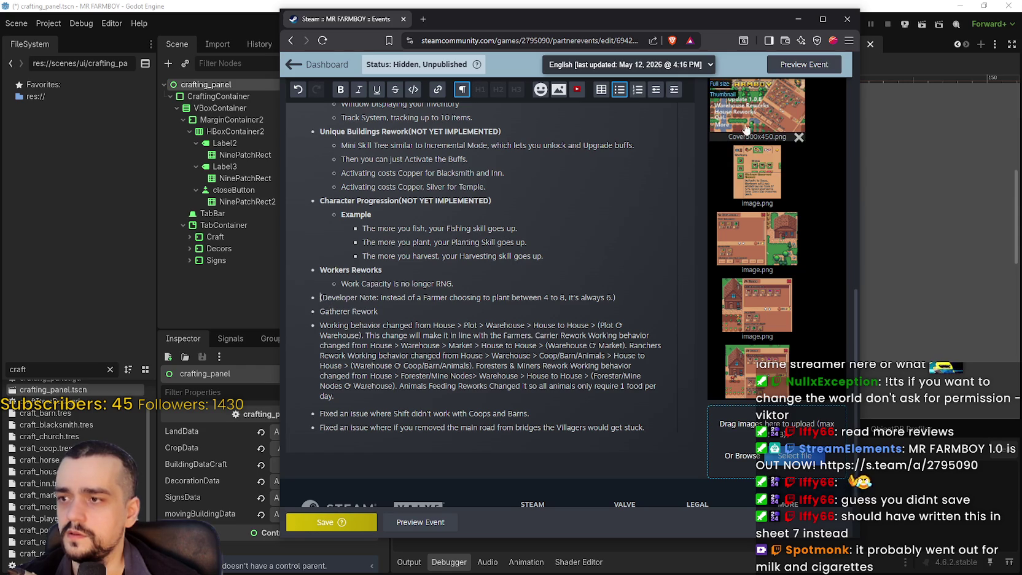
left_click(679, 90)
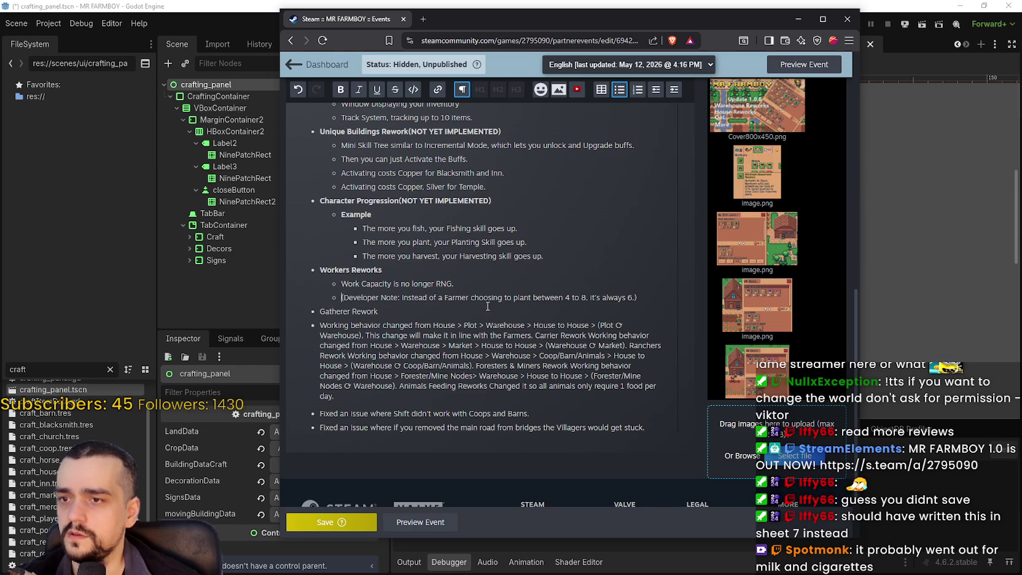
left_click_drag(637, 297, 341, 297)
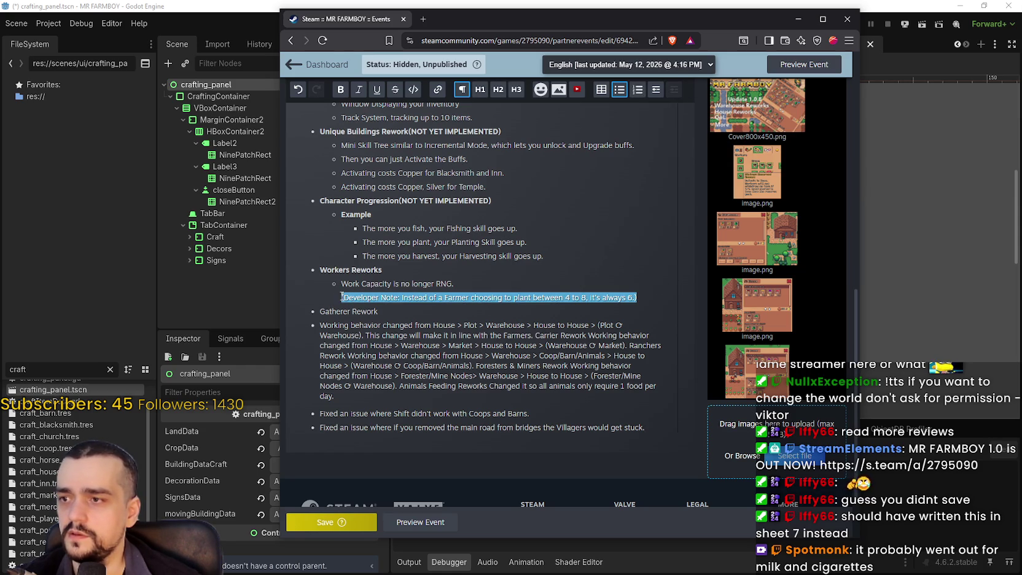
left_click(341, 91)
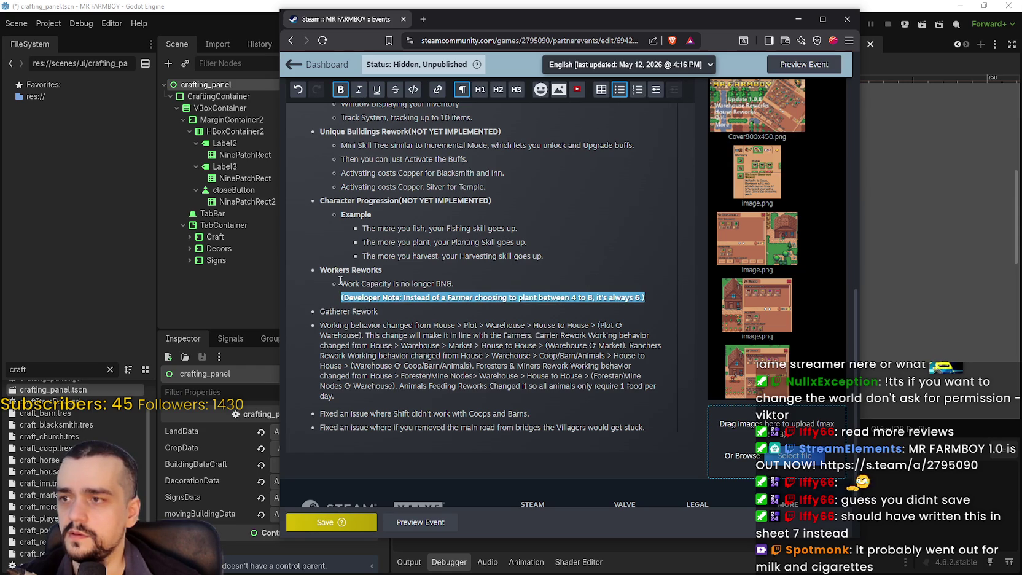
- Split the working behaviour bullet after 'Warehouse).' and nest those lines under Gatherer Rework
left_click(319, 312)
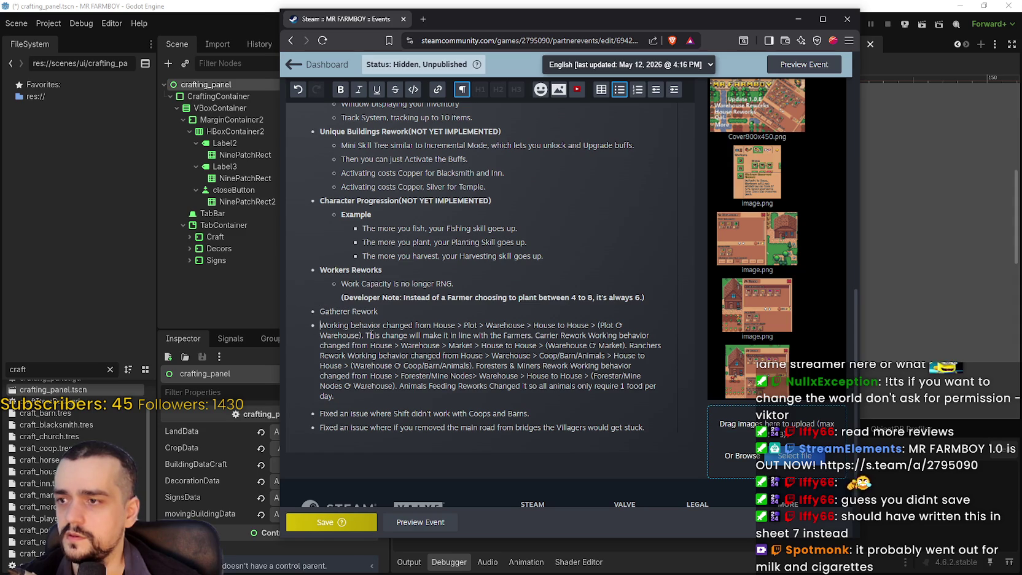
key("Down")
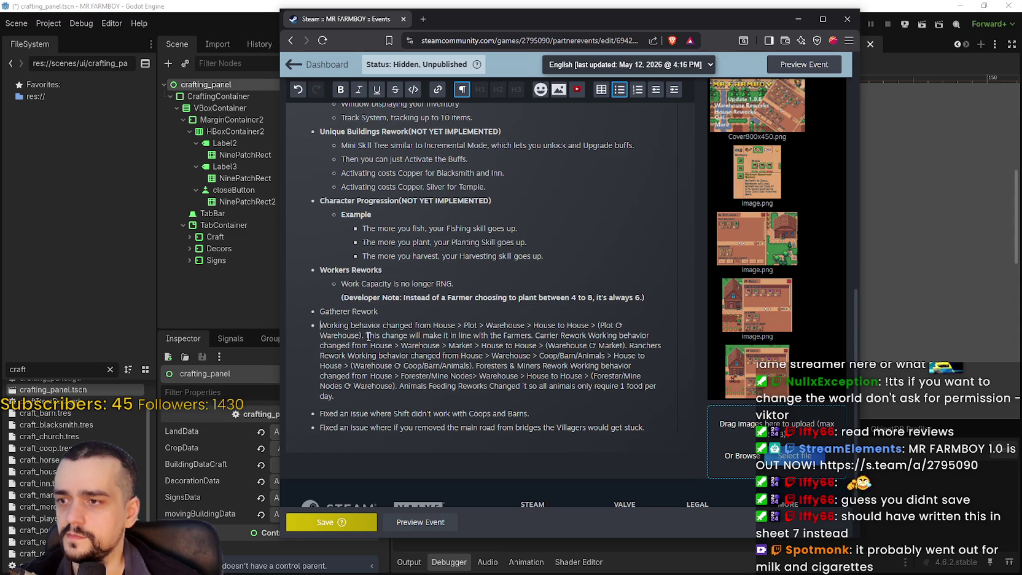
key("Return")
key("Tab")
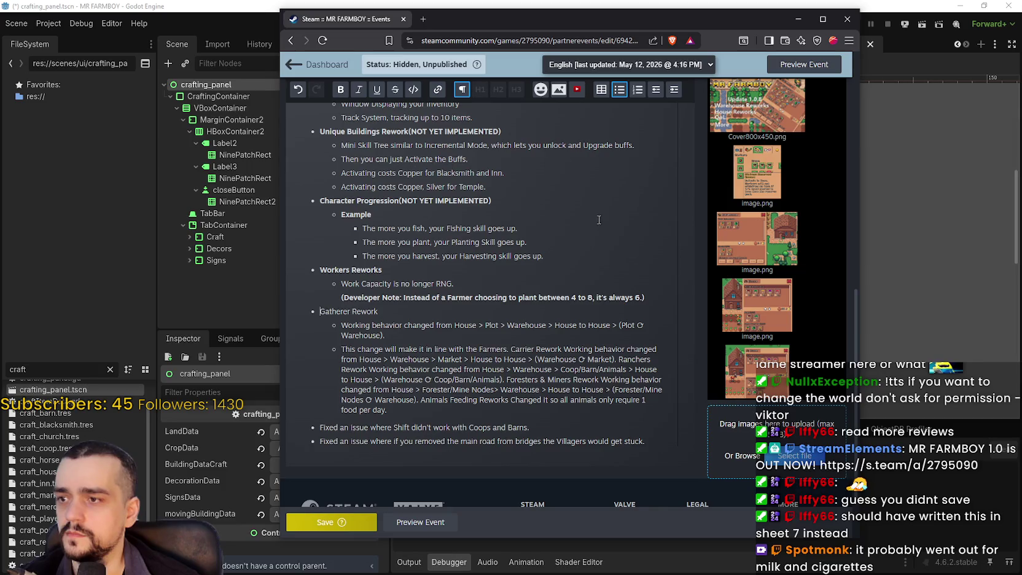
- Indent Gatherer Rework and move Carrier Rework onto its own bullet one level out
left_click(675, 91)
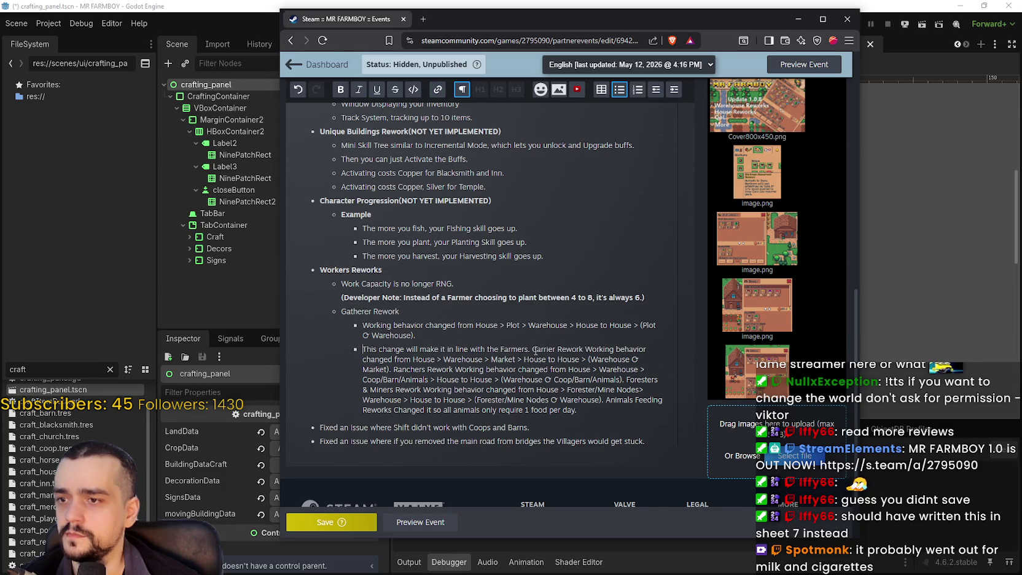
key("Return")
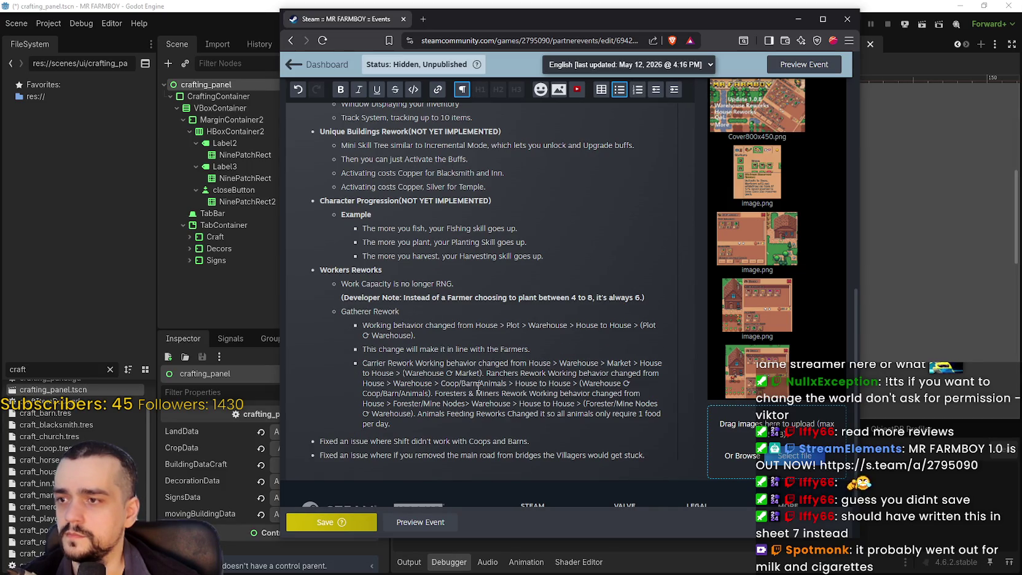
key("Return")
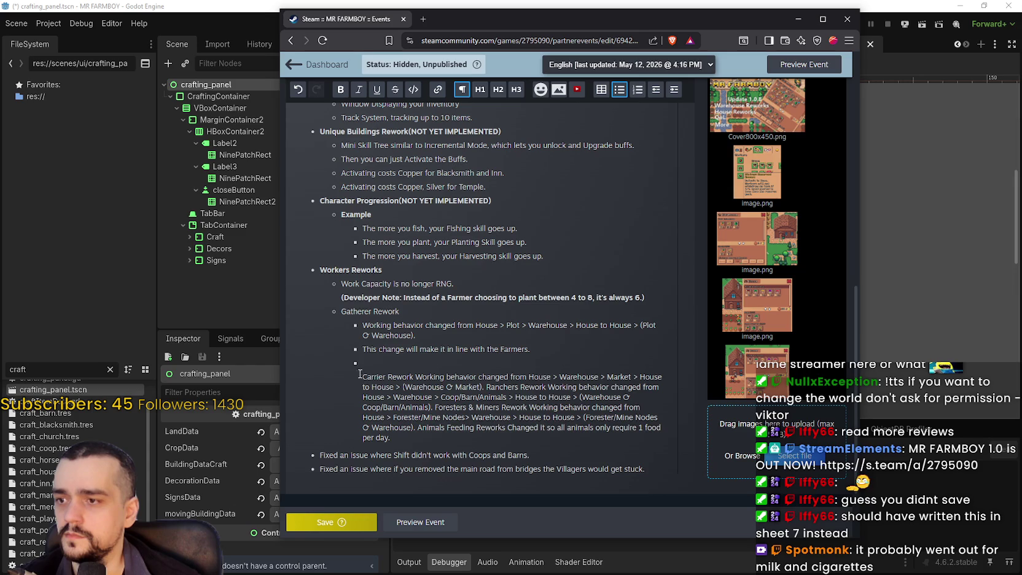
key("BackSpace")
left_click(655, 91)
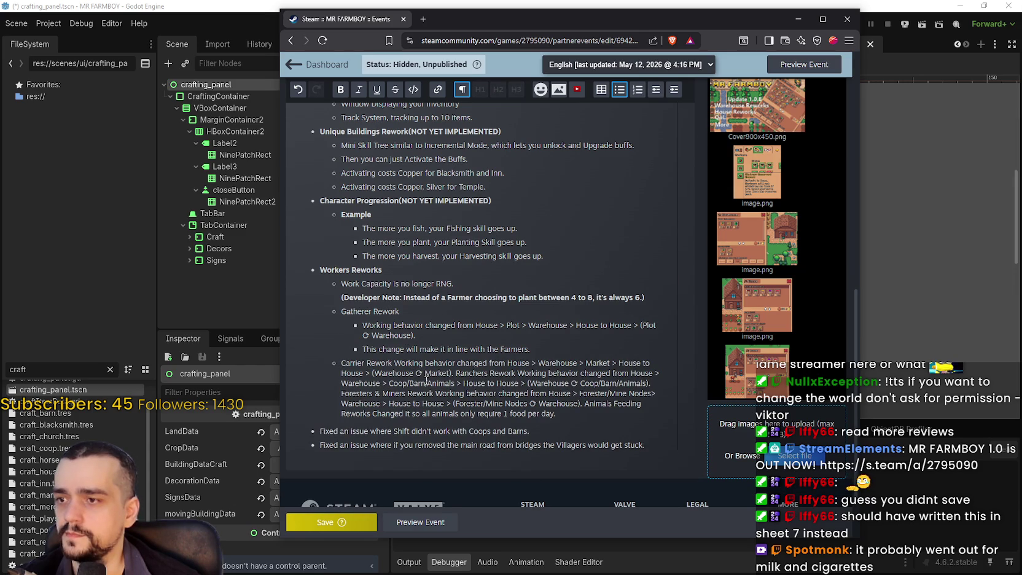
- Nest the Carrier and Ranchers Rework descriptions under their own headings
left_click(393, 363)
key("Return")
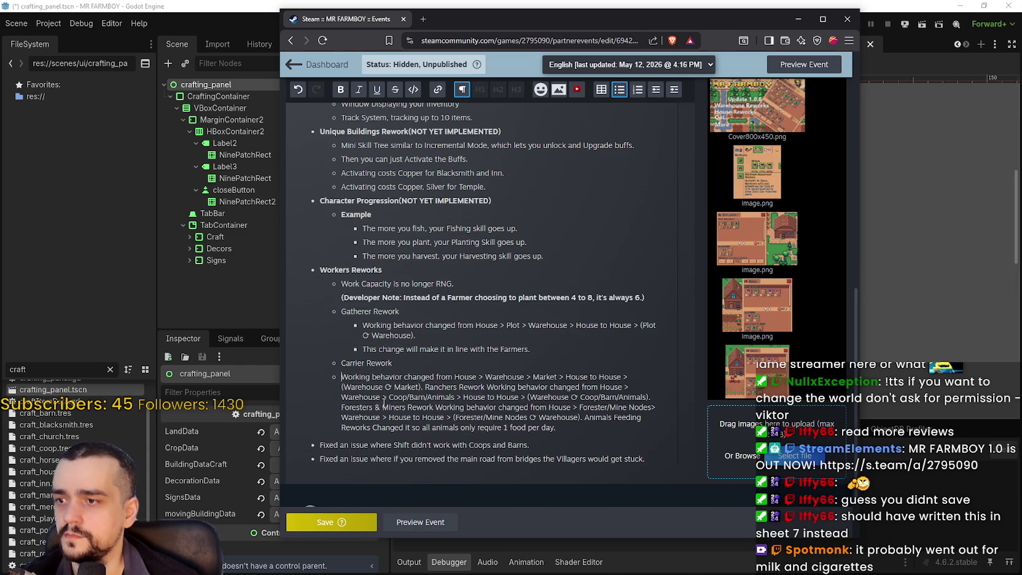
left_click(673, 90)
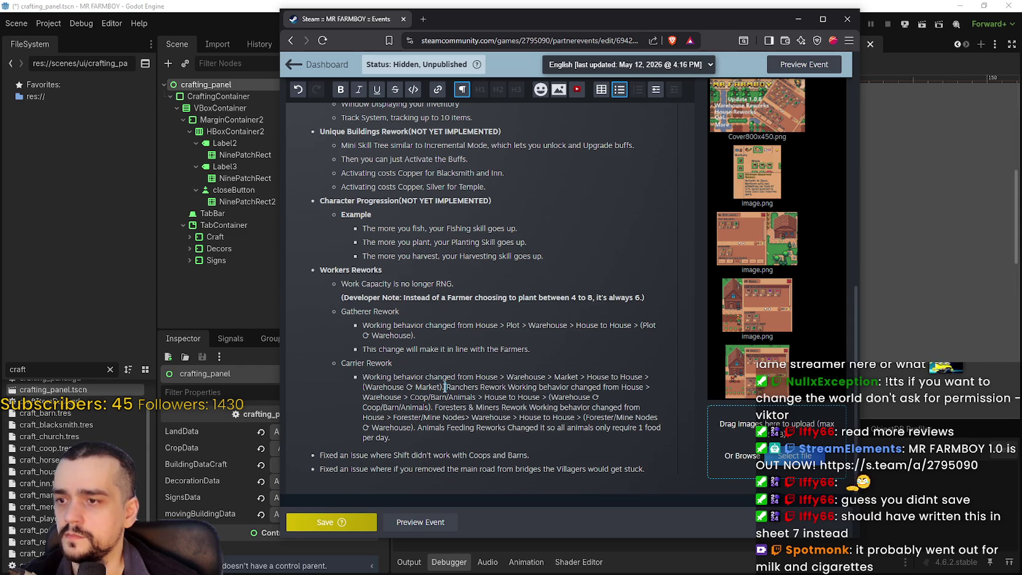
key("Return")
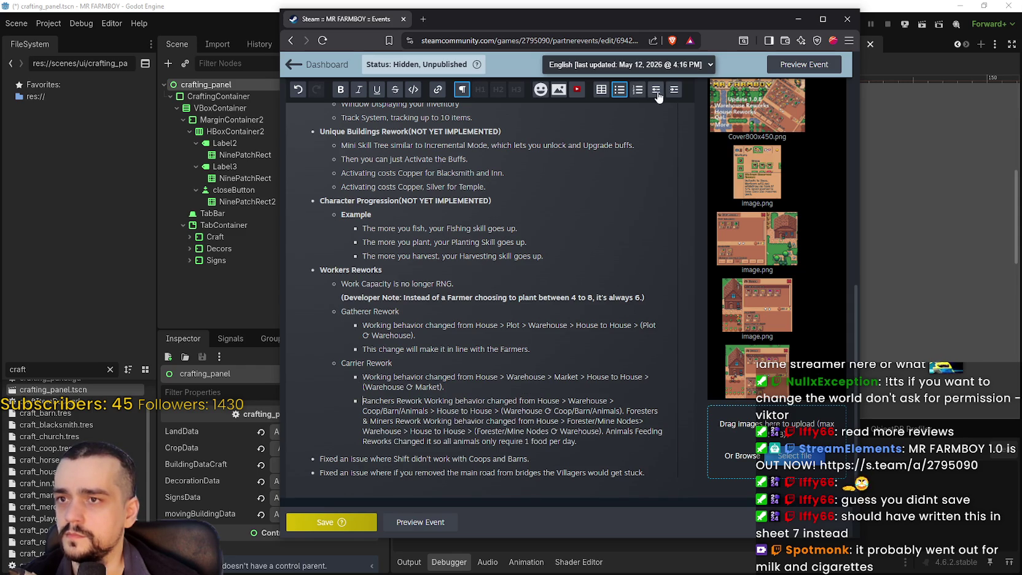
left_click(657, 92)
left_click(401, 400)
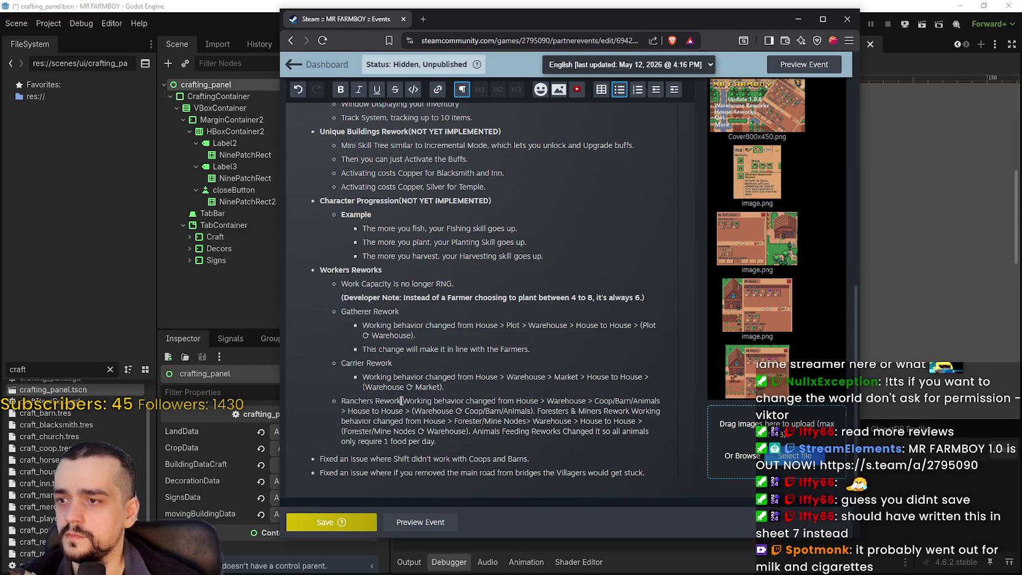
key("Return")
key("Tab")
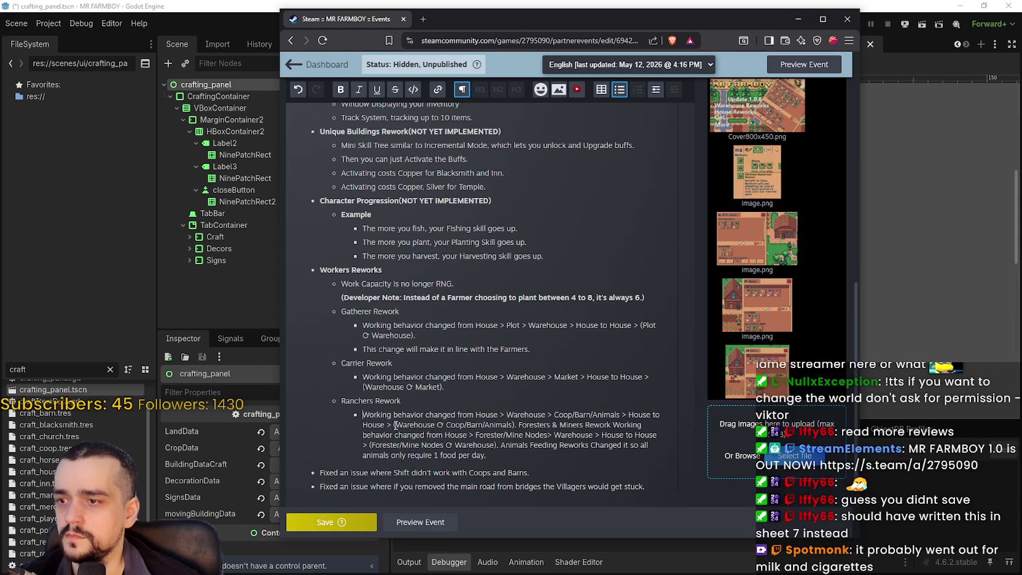
- Split Foresters & Miners Rework onto its own bullet with a nested working-behavior sub-bullet
left_click(517, 424)
key("Return")
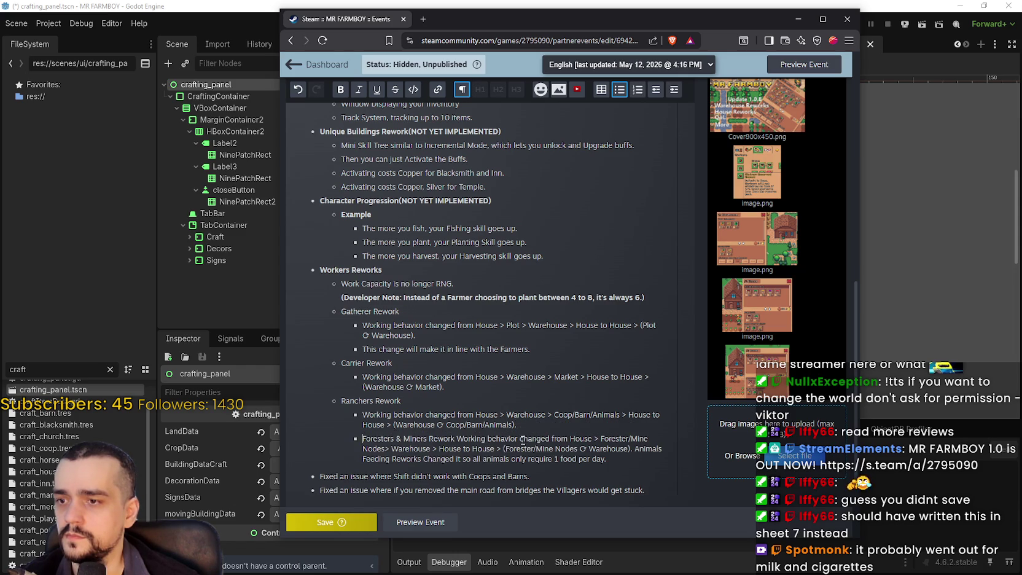
left_click(656, 89)
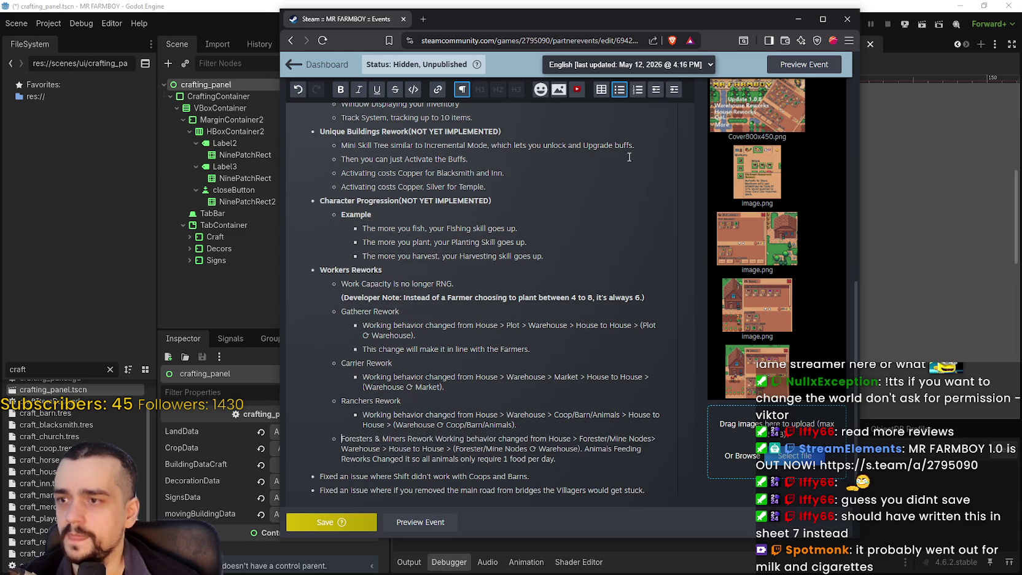
scroll(500, 381, "down", 1)
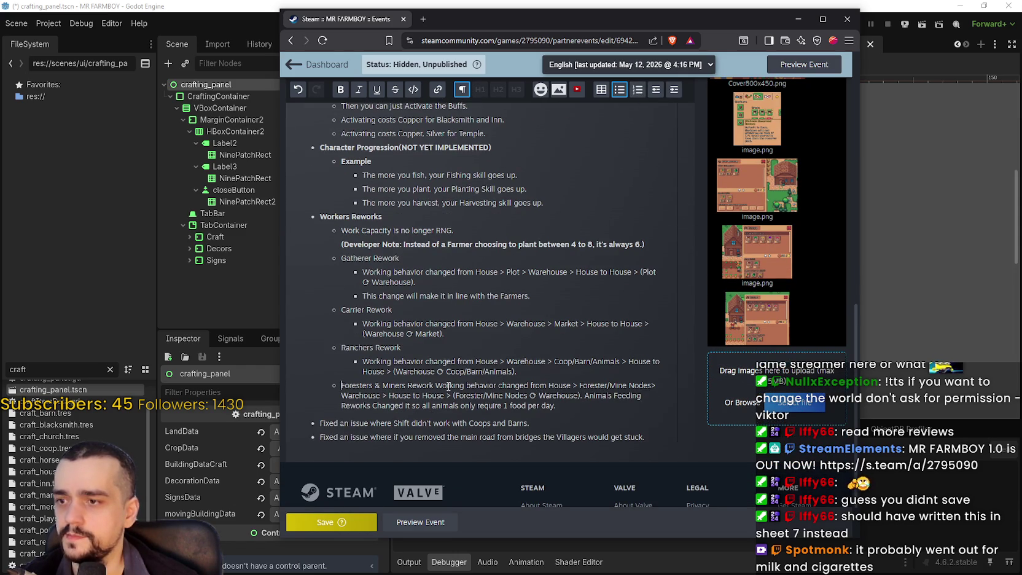
left_click(435, 385)
key("Return")
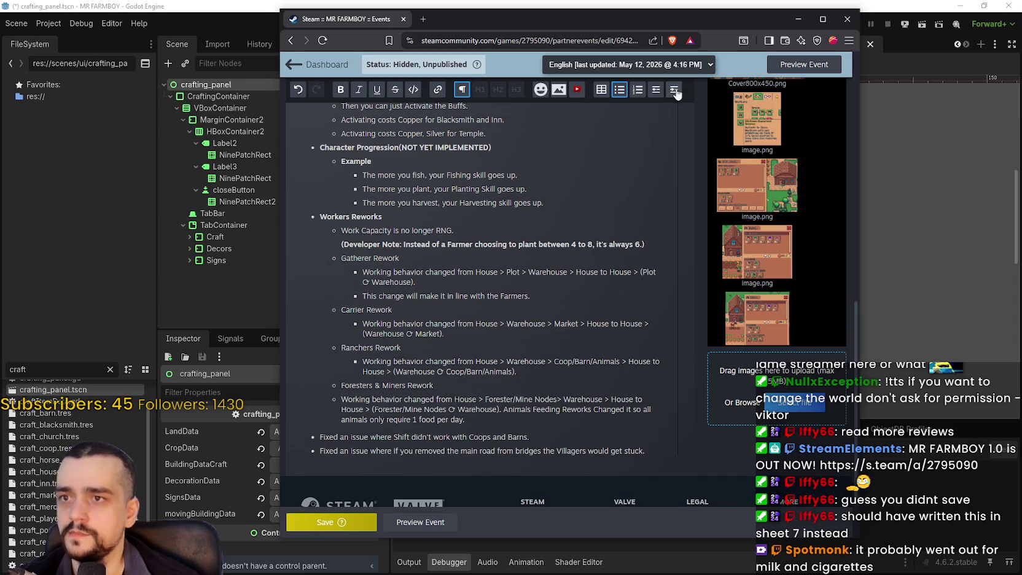
left_click(673, 89)
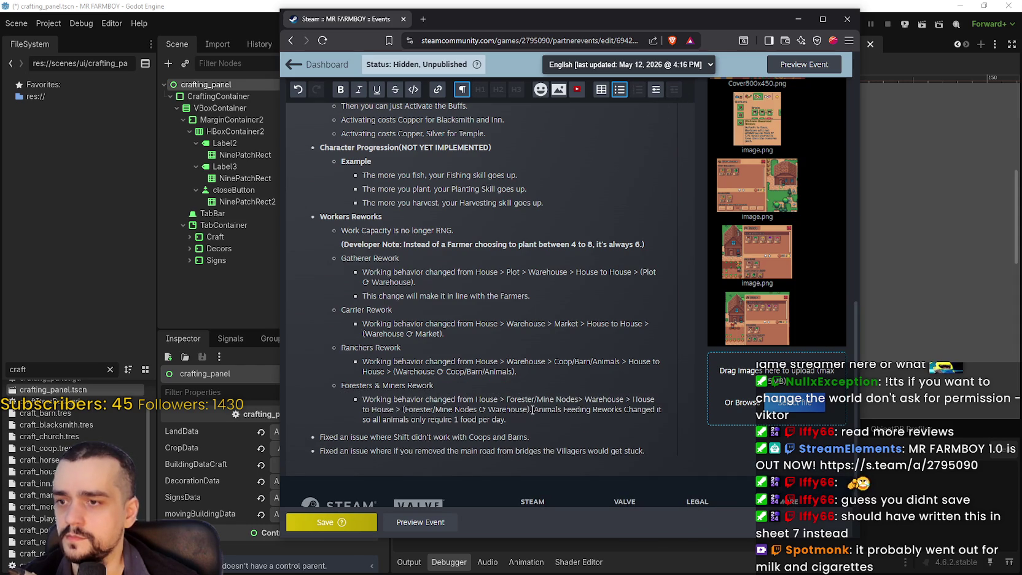
- Move Animals Feeding Reworks onto its own rework-level bullet and widen the browser window
key("Return")
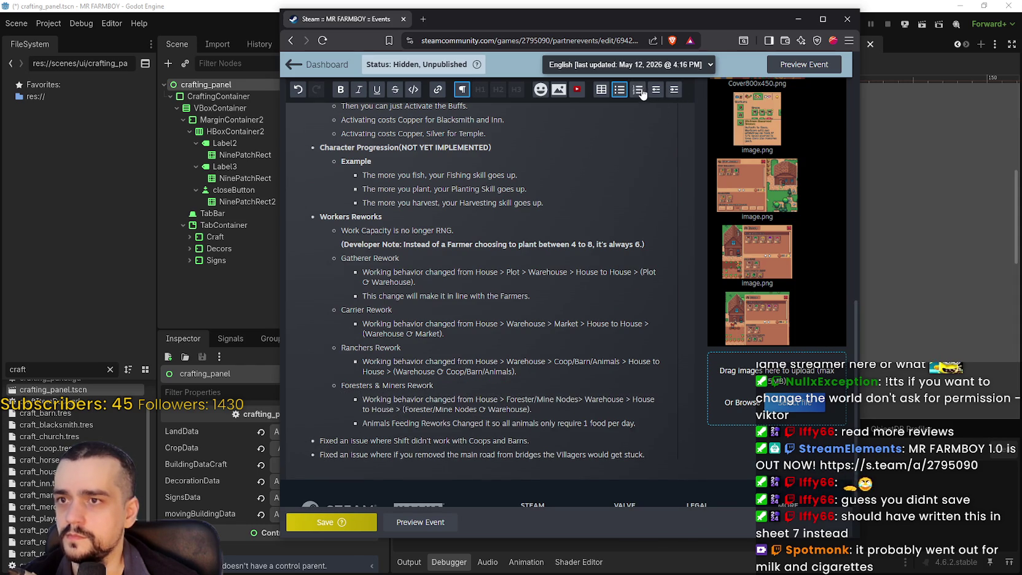
left_click(655, 89)
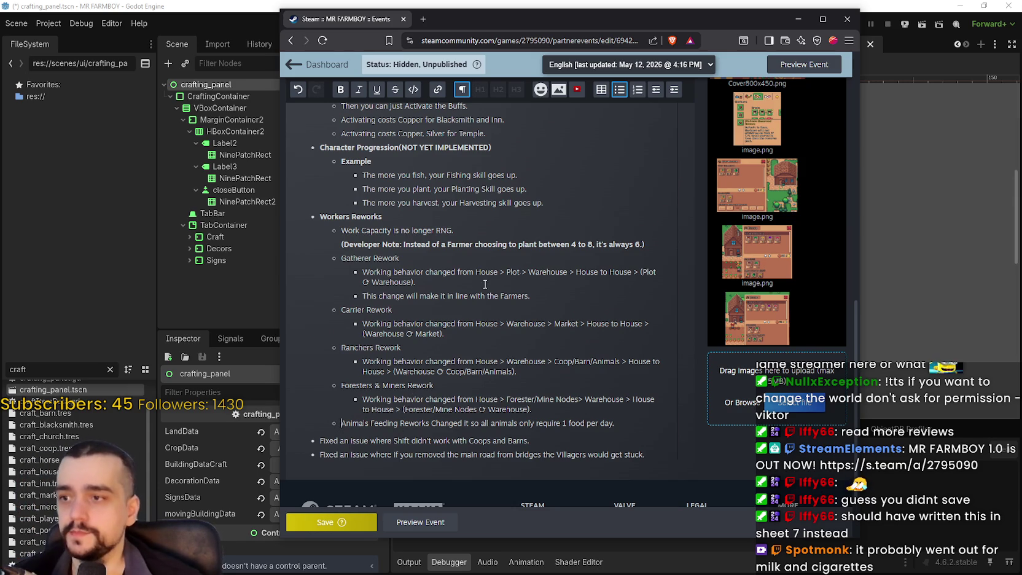
left_click_drag(860, 301, 980, 301)
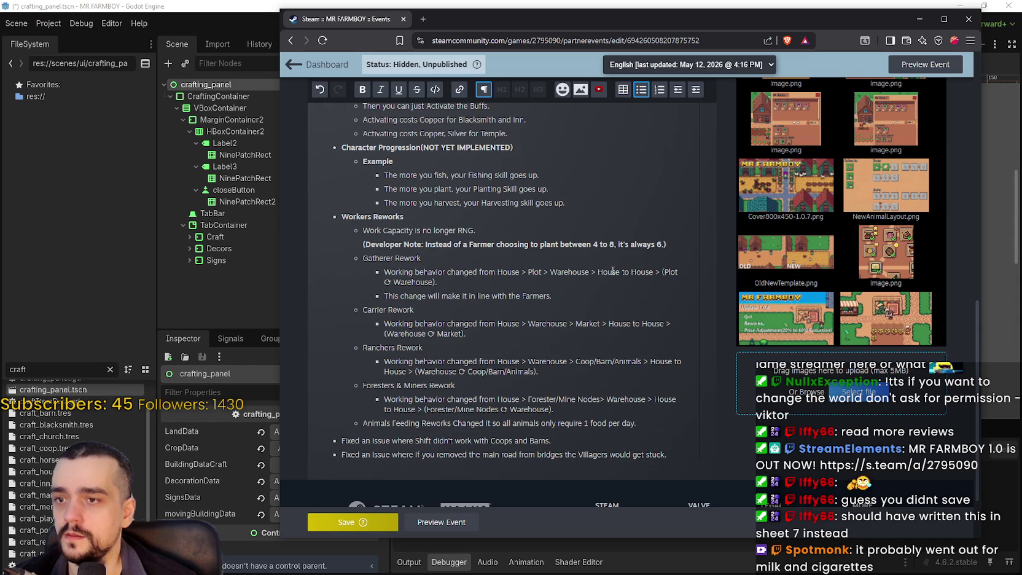
- Put the Gatherer and Carrier return routes on their own bold lines
mouse_move(621, 271)
left_mouse_down()
mouse_move(685, 270)
mouse_move(398, 296)
mouse_move(439, 285)
left_mouse_up()
left_click(363, 89)
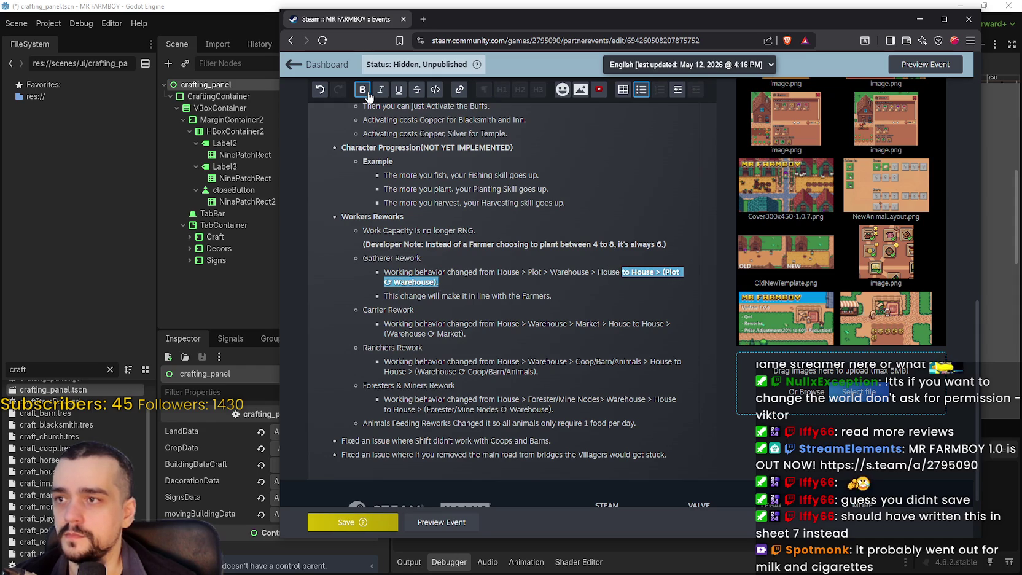
left_click(618, 264)
left_click(622, 272)
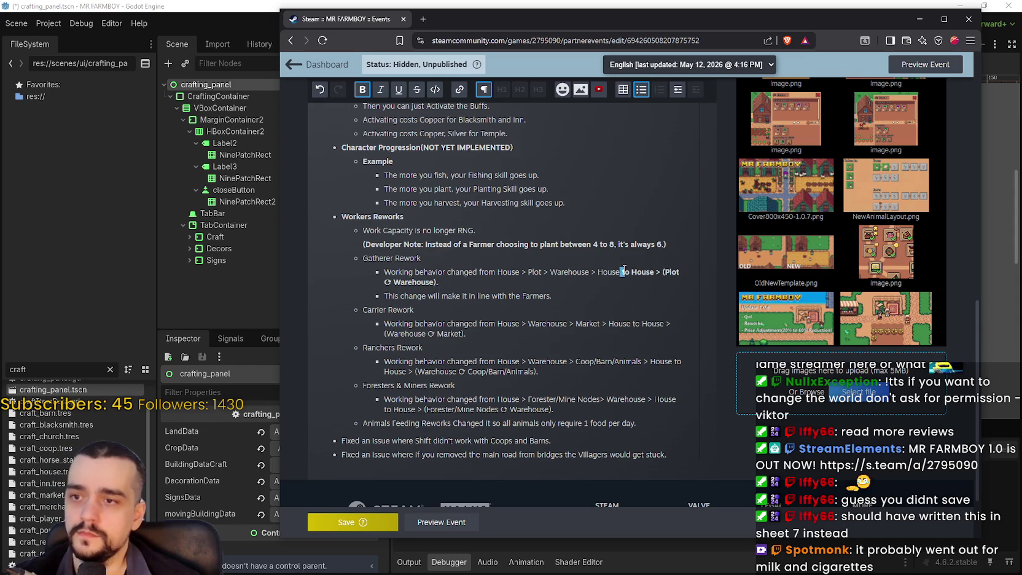
key("shift+Return")
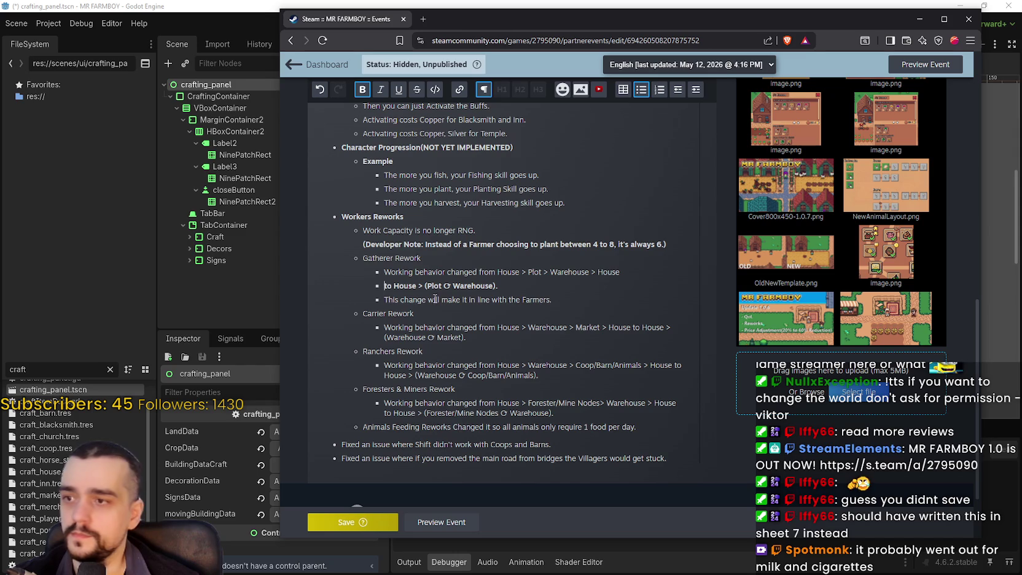
left_click(461, 317)
scroll(552, 304, "down", 1)
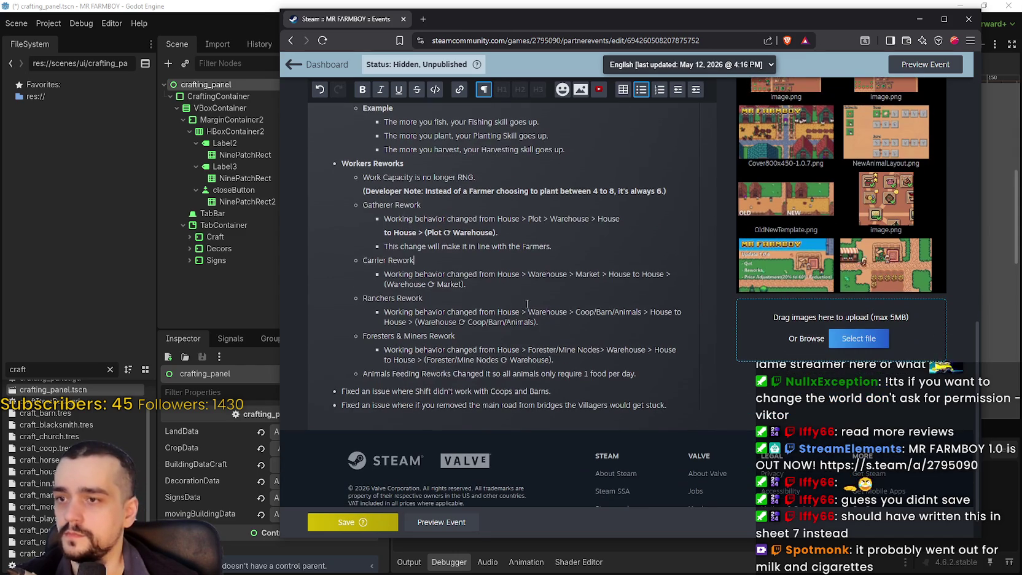
left_click(638, 274)
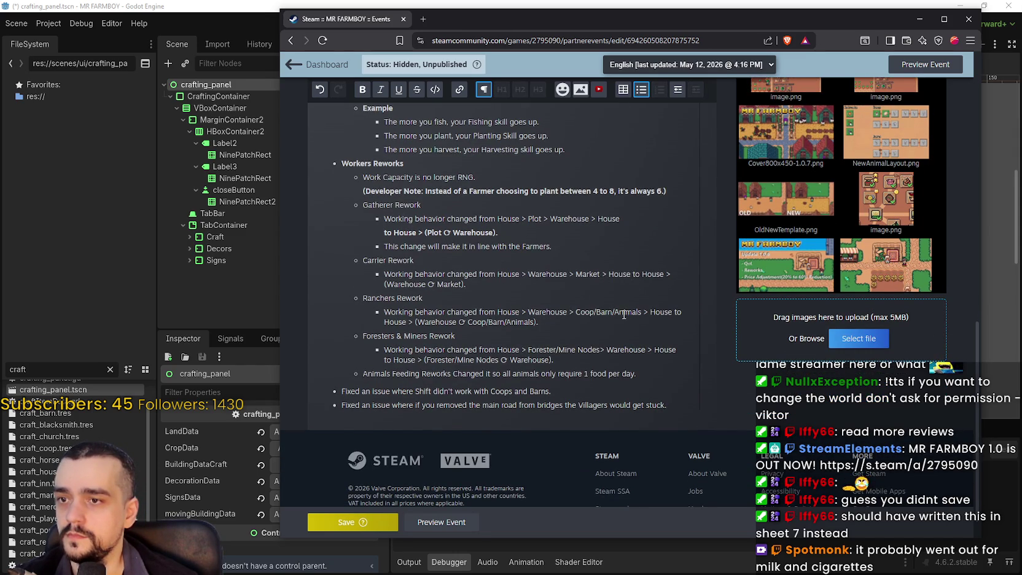
key("Return")
left_click_drag(516, 285, 379, 288)
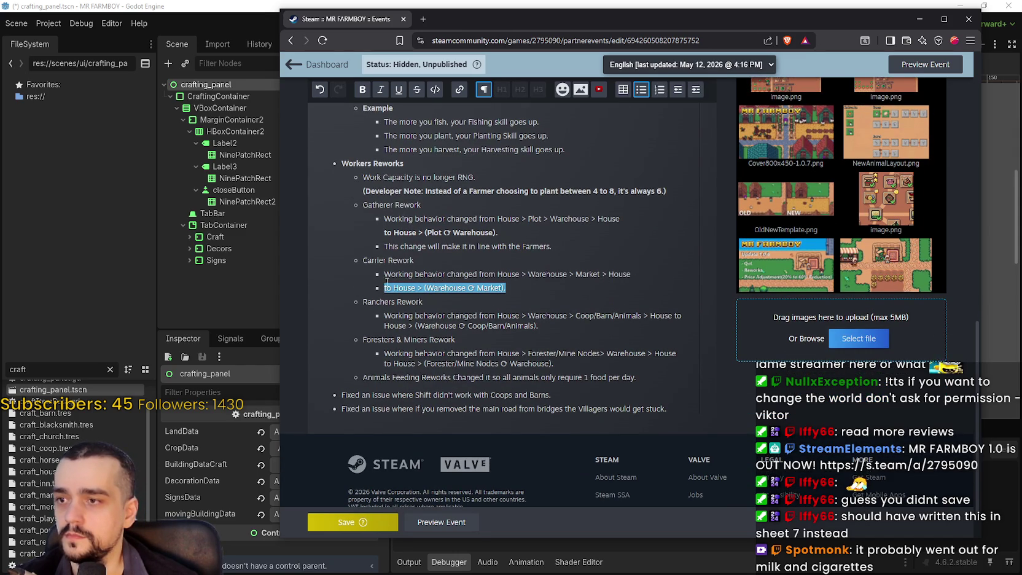
left_click(362, 90)
left_click(523, 322)
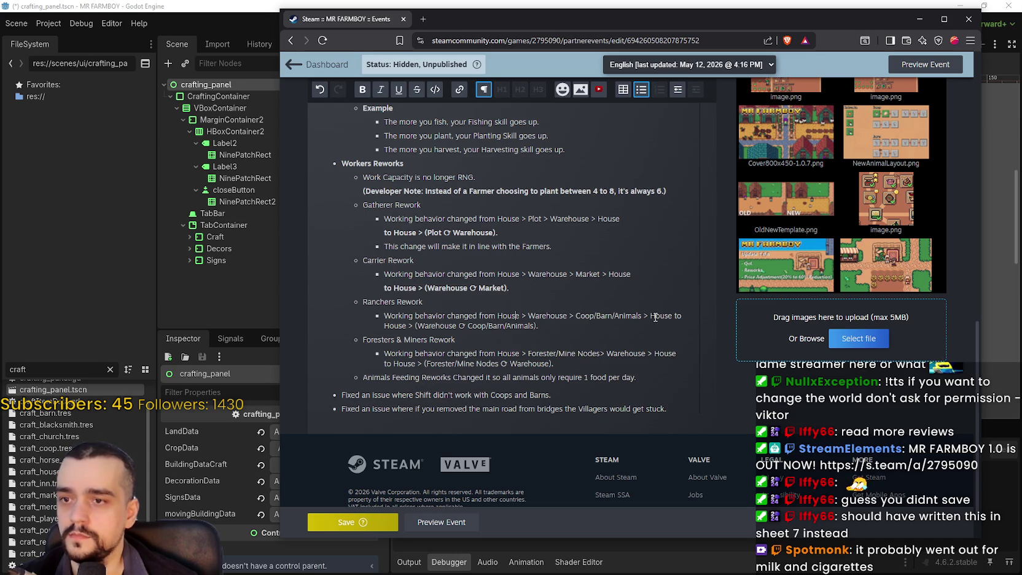
- Put the Ranchers and Foresters return routes on their own bold lines
left_click(673, 316)
key("shift+Return")
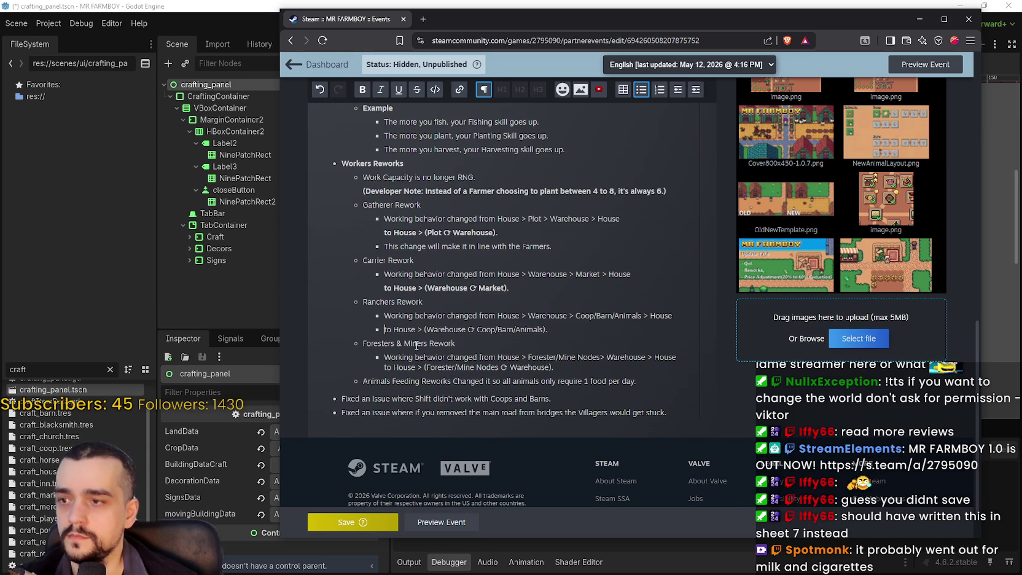
left_click_drag(545, 329, 382, 330)
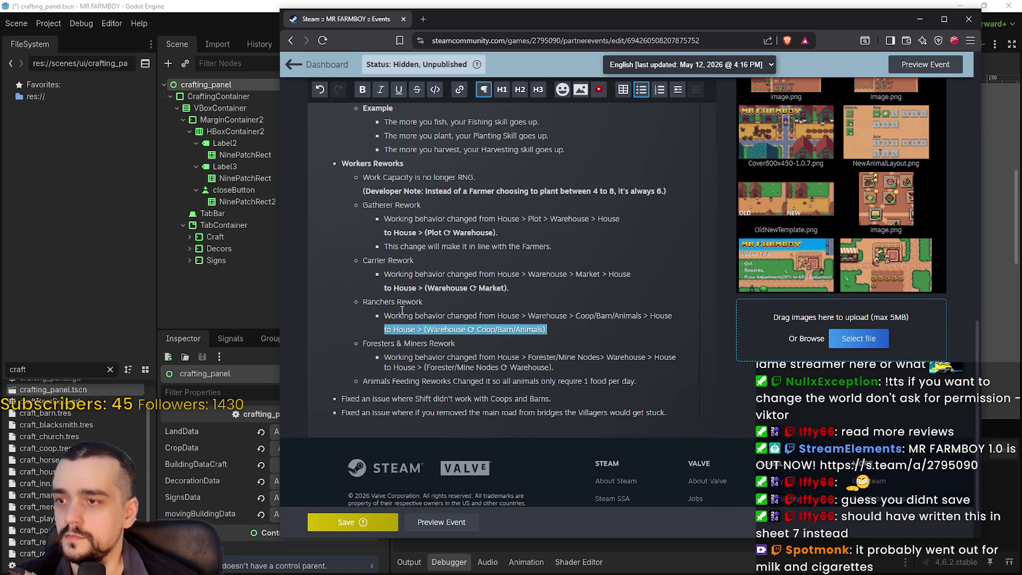
left_click(363, 90)
left_click(384, 274)
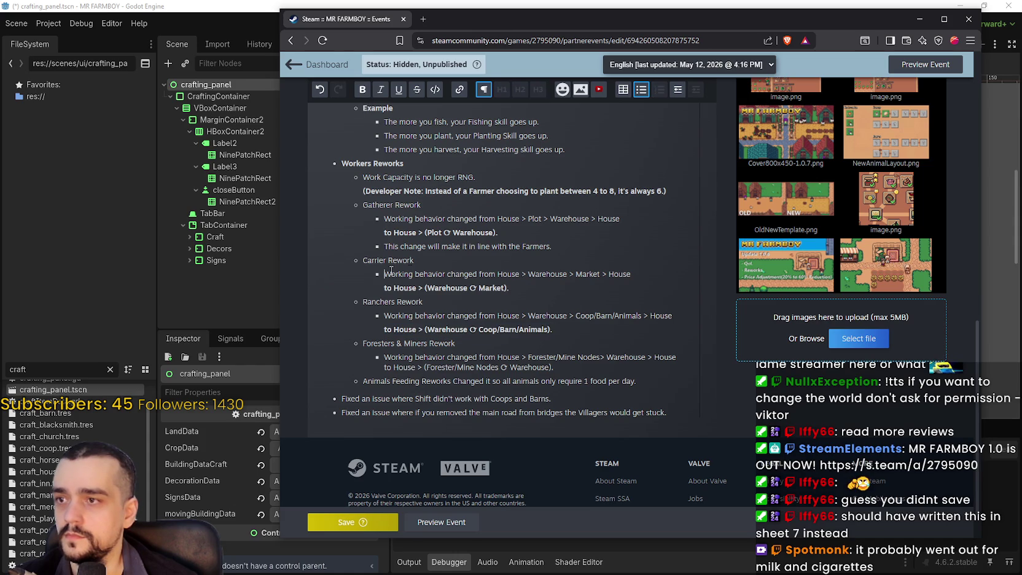
scroll(562, 341, "down", 1)
left_click(658, 320)
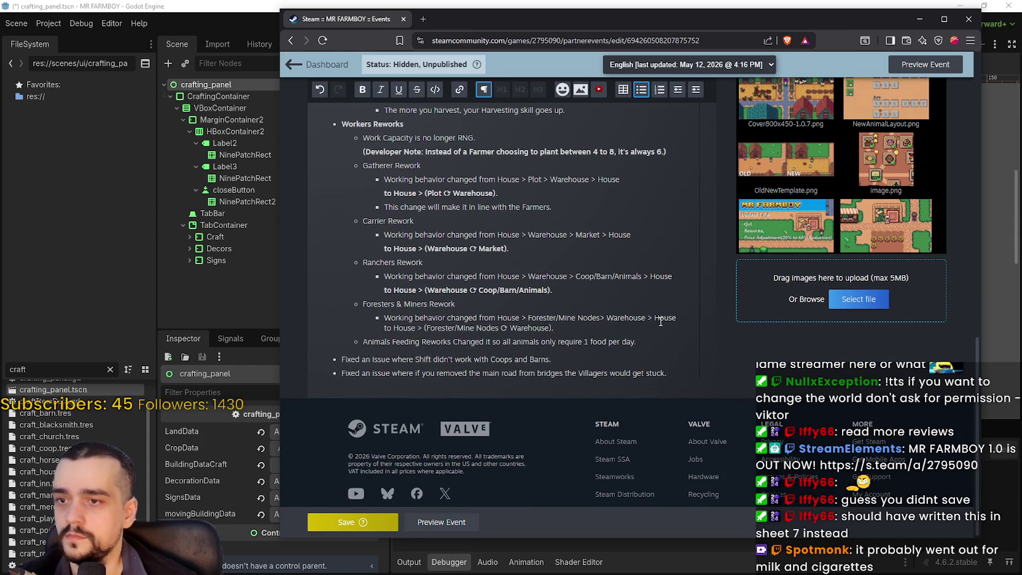
left_click(418, 327)
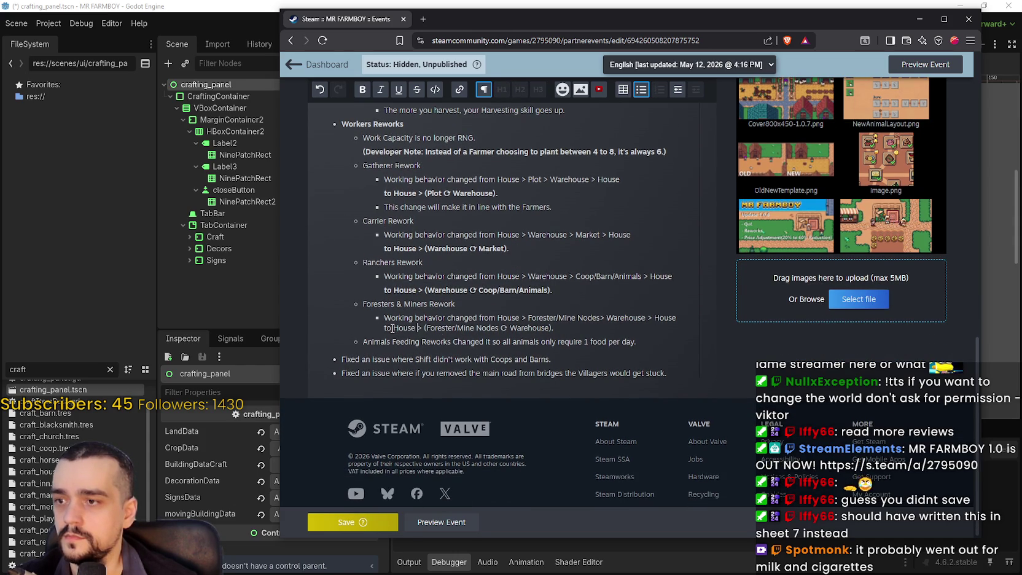
left_click_drag(553, 328, 384, 328)
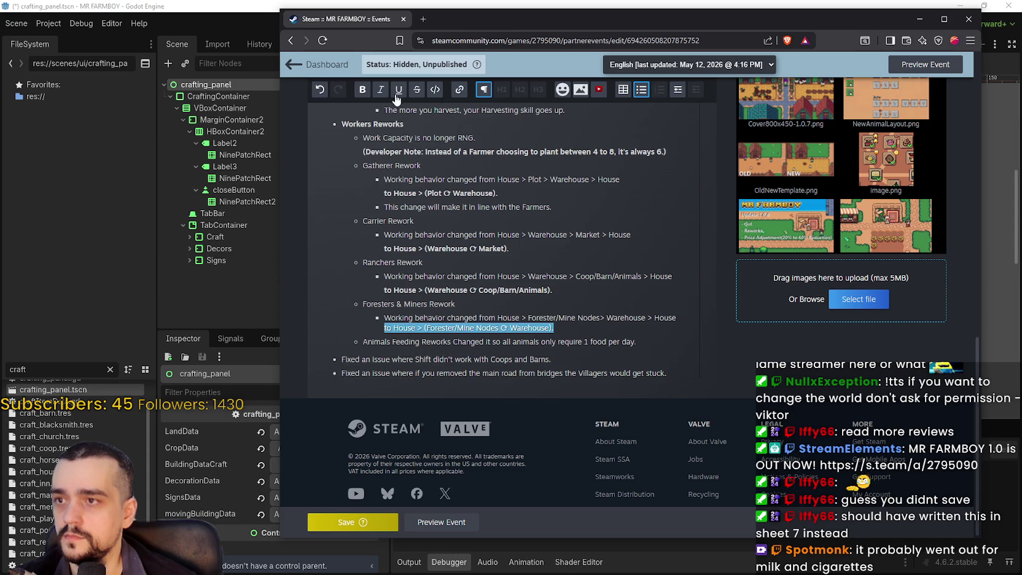
left_click(363, 90)
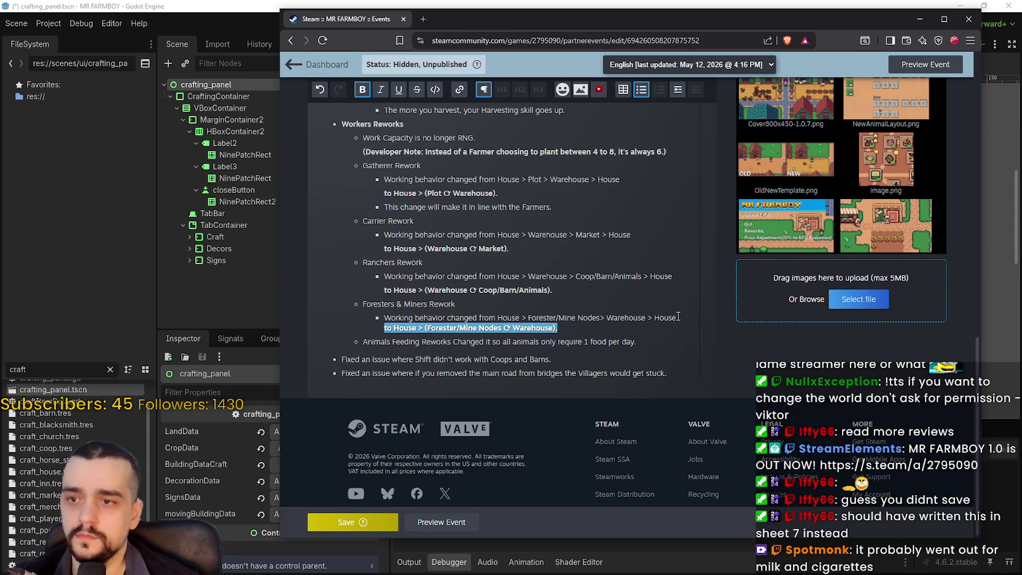
left_click(675, 317)
scroll(571, 357, "up", 1)
scroll(571, 358, "up", 2)
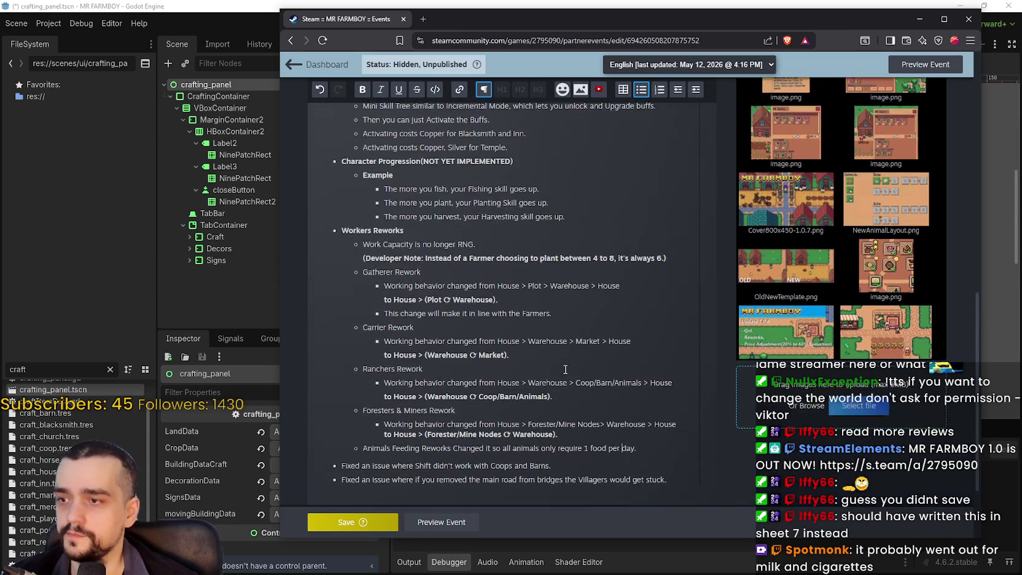
scroll(553, 399, "down", 1)
- Try saving the event, dismiss the overwrite warning, and reselect Workers Reworks through Animals Feeding
left_click(347, 521)
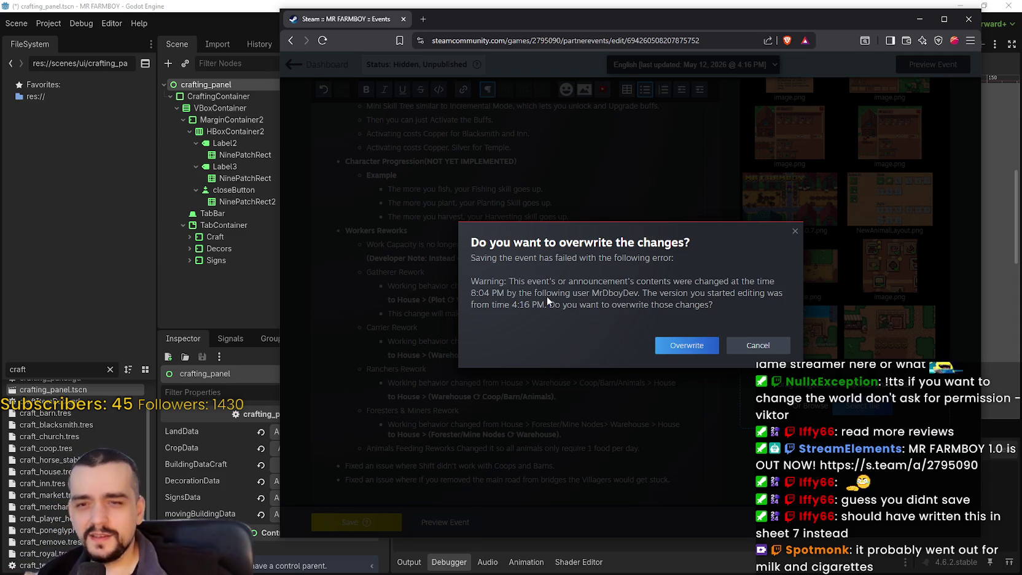
left_click(792, 233)
mouse_move(562, 440)
left_mouse_down()
mouse_move(458, 396)
mouse_move(362, 244)
mouse_move(335, 230)
left_mouse_up()
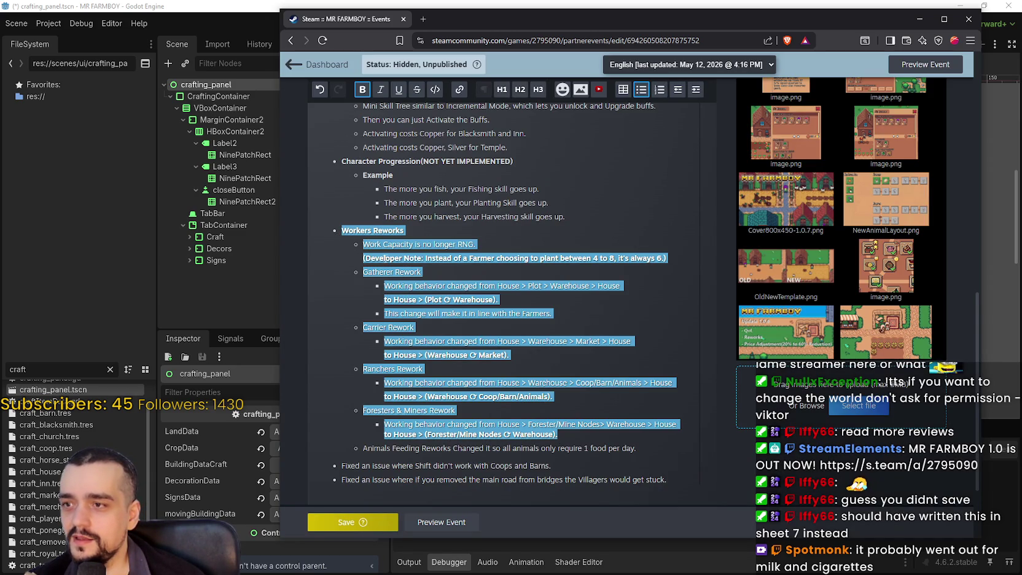
mouse_move(637, 448)
left_mouse_down()
mouse_move(553, 427)
mouse_move(355, 240)
left_mouse_up()
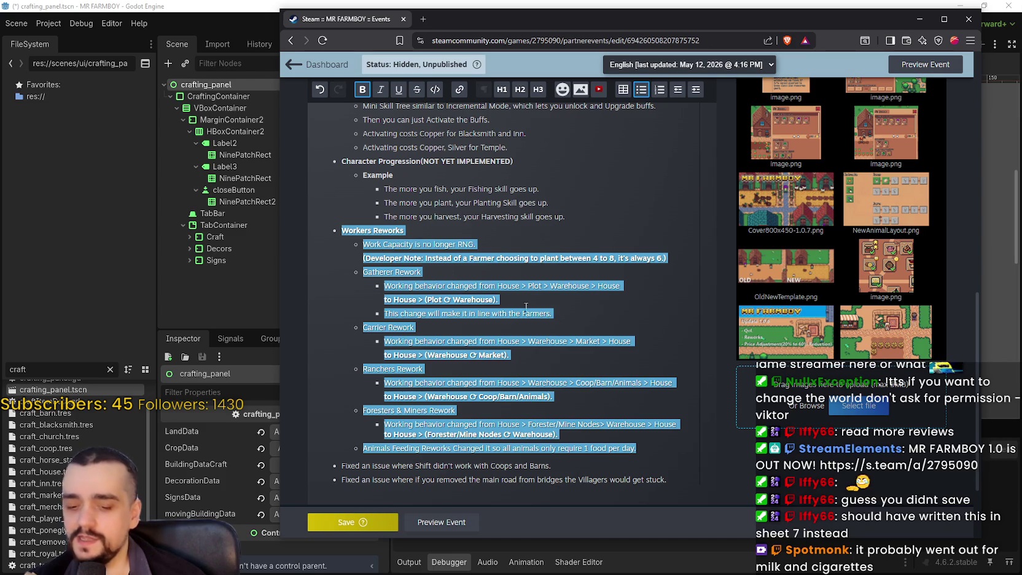
- Save again, overwrite the newer saved version, and reload the event page
left_click(360, 521)
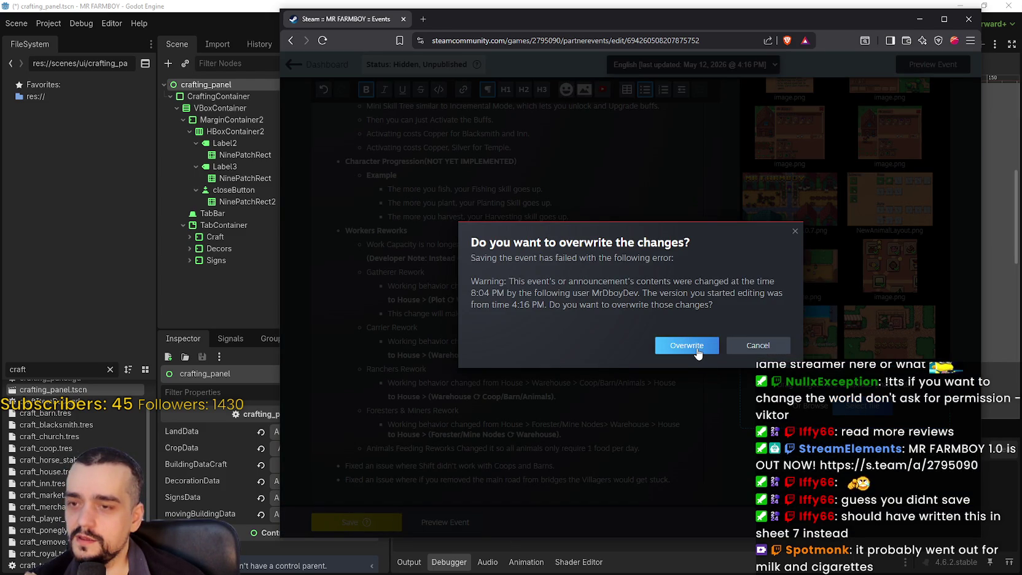
left_click(697, 350)
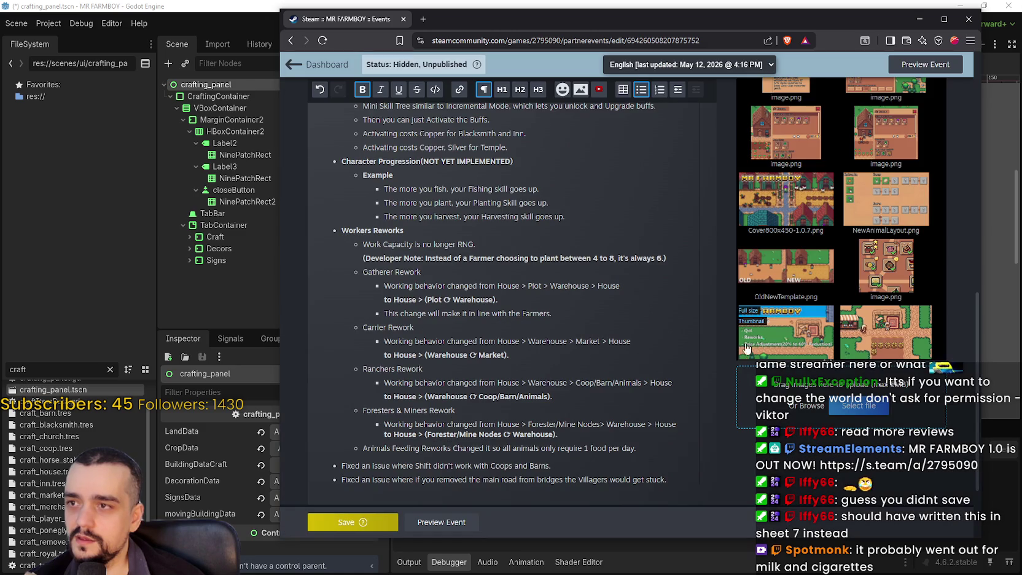
key("F5")
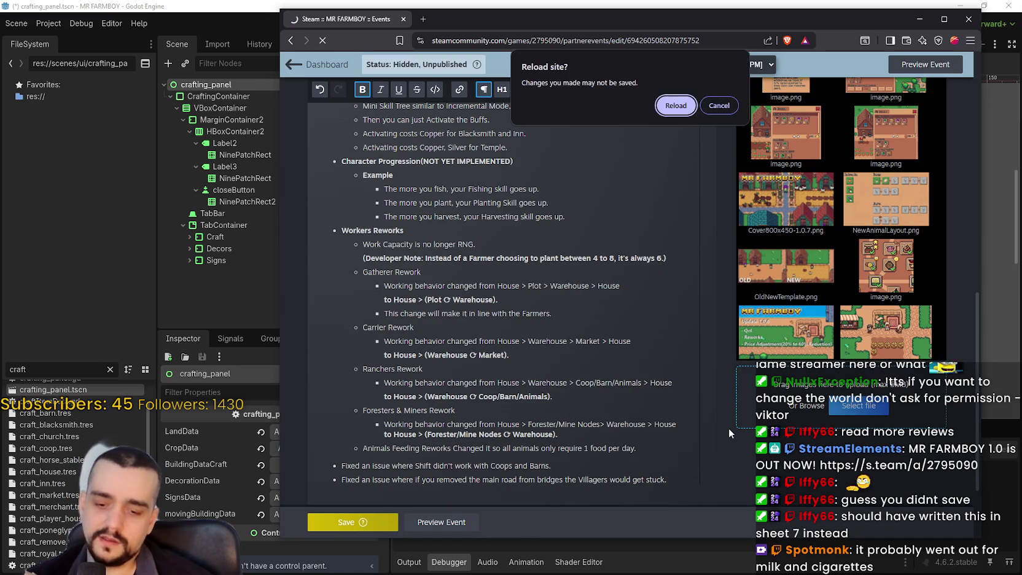
left_click(678, 108)
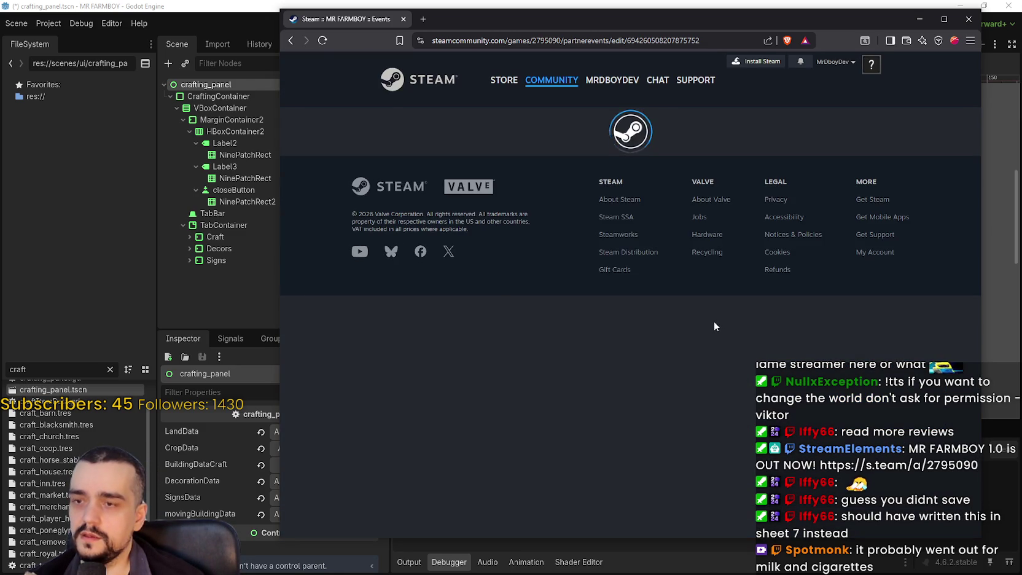
- Preview the V1.0.9 - Public Beta event to check the saved notes, then reopen it for editing
scroll(584, 332, "down", 10)
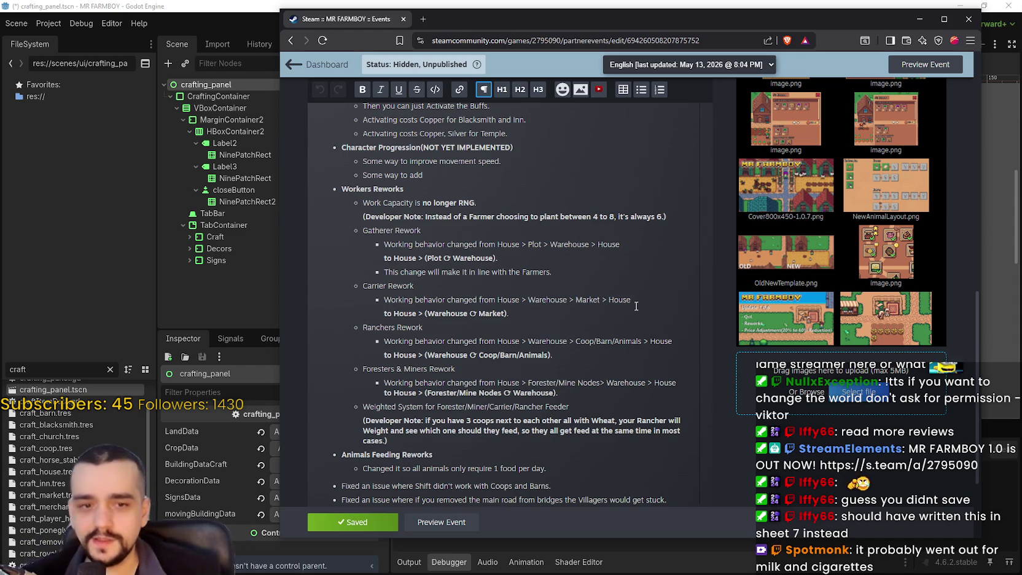
scroll(567, 342, "down", 2)
left_click(453, 522)
scroll(706, 297, "down", 10)
scroll(713, 315, "up", 3)
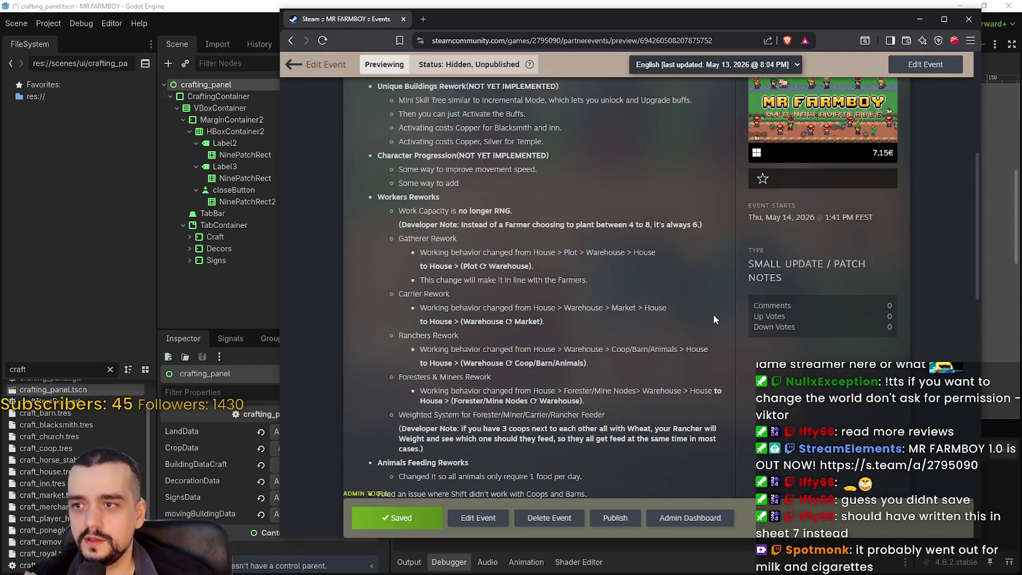
scroll(713, 315, "up", 3)
scroll(713, 315, "down", 4)
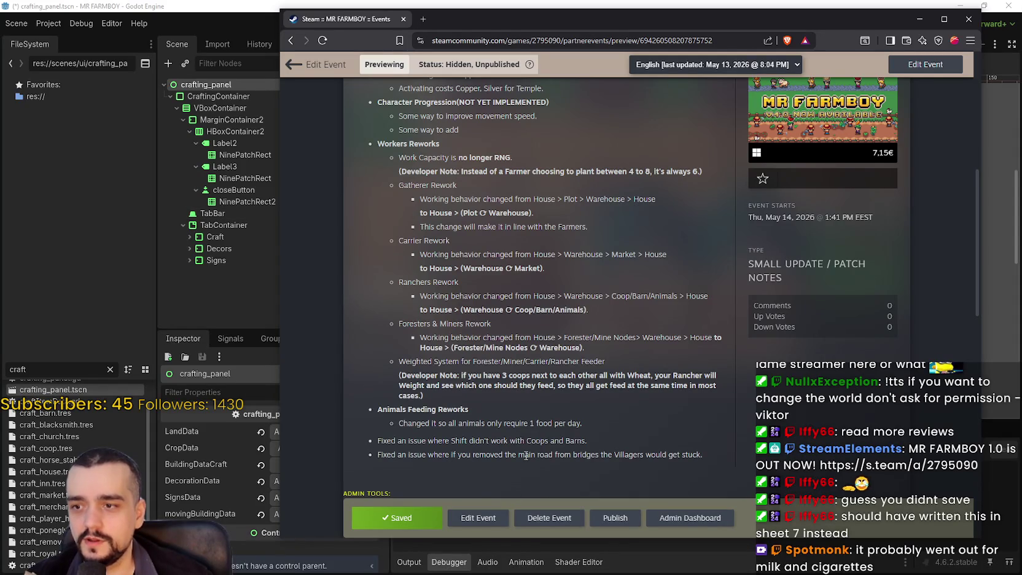
scroll(526, 454, "up", 3)
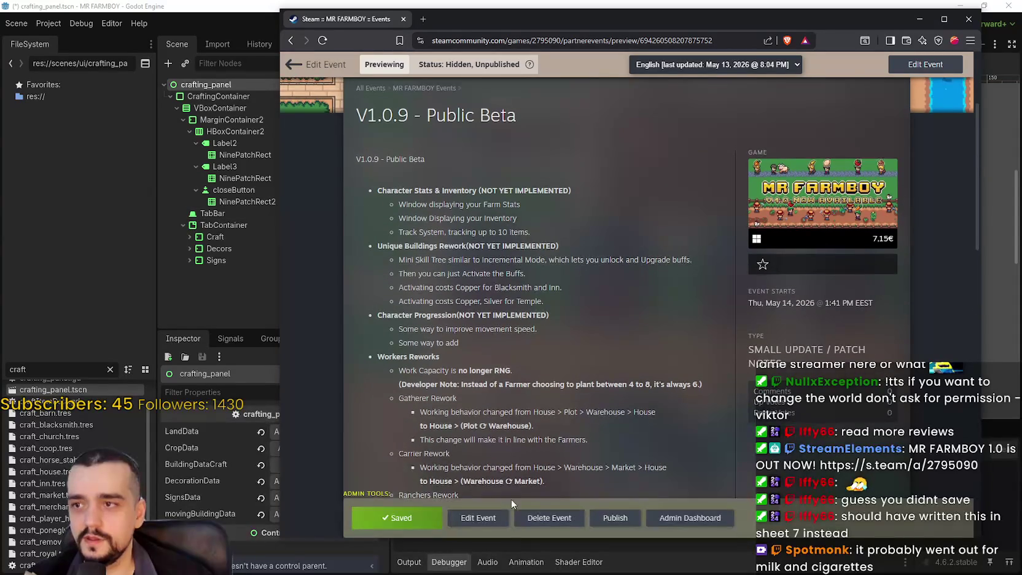
left_click(498, 520)
scroll(544, 334, "down", 10)
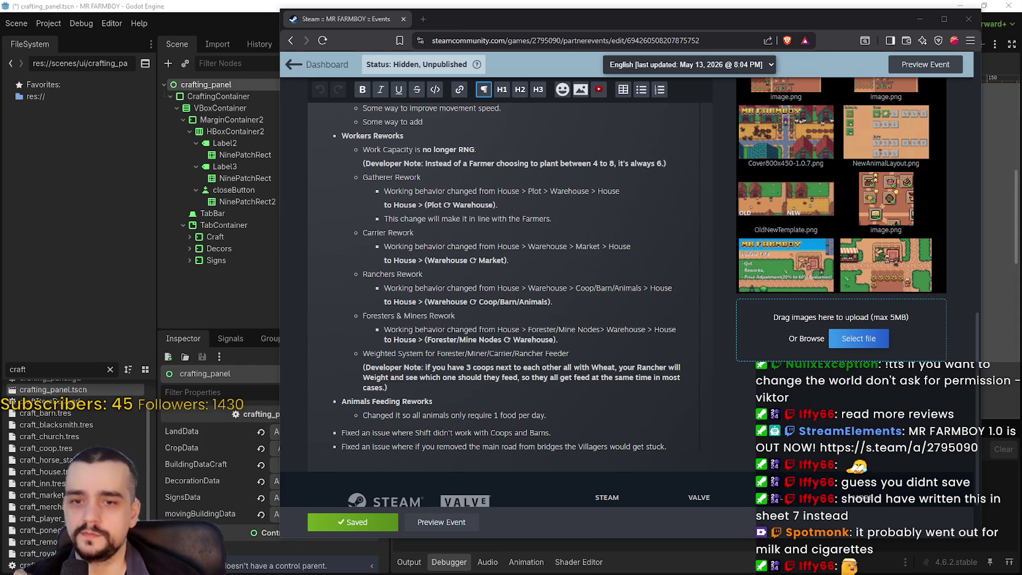
- Select the patch note lines from Farm Stats down to Unique Buildings Rework, then switch to Godot
left_click_drag(437, 354, 568, 354)
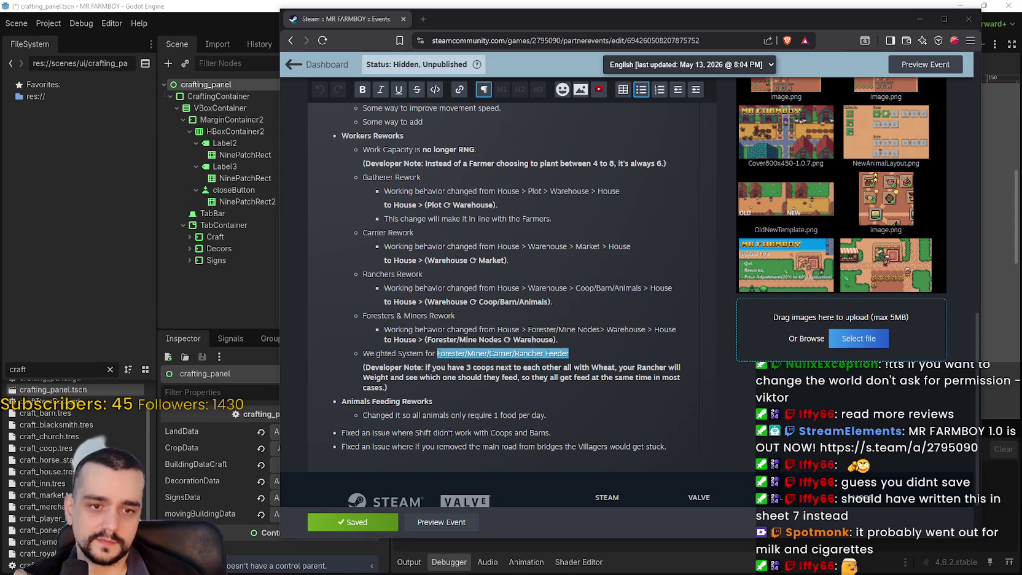
left_click_drag(363, 367, 396, 383)
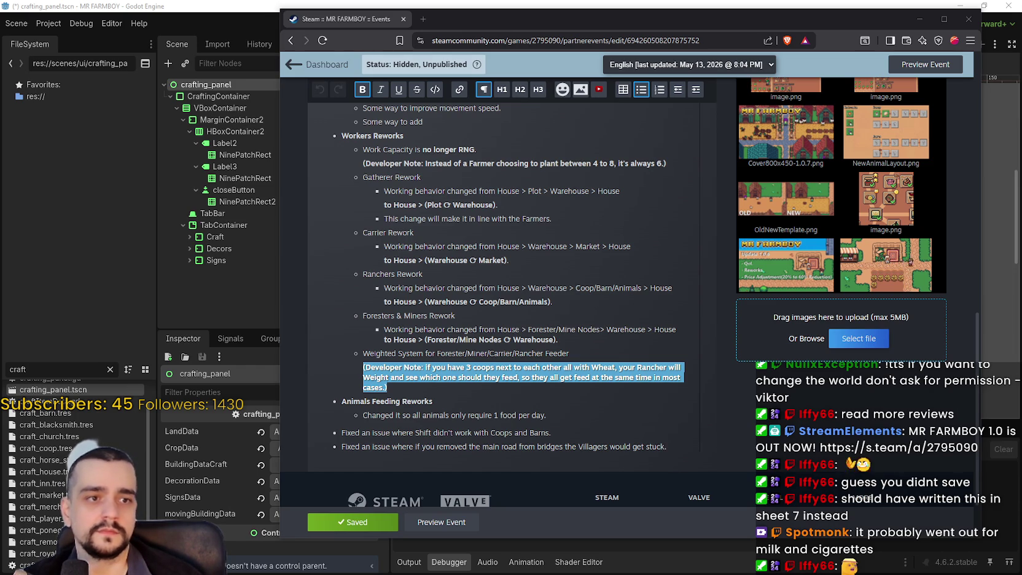
scroll(541, 364, "up", 5)
triple_click(381, 197)
left_click_drag(373, 211, 377, 239)
key("alt+Tab")
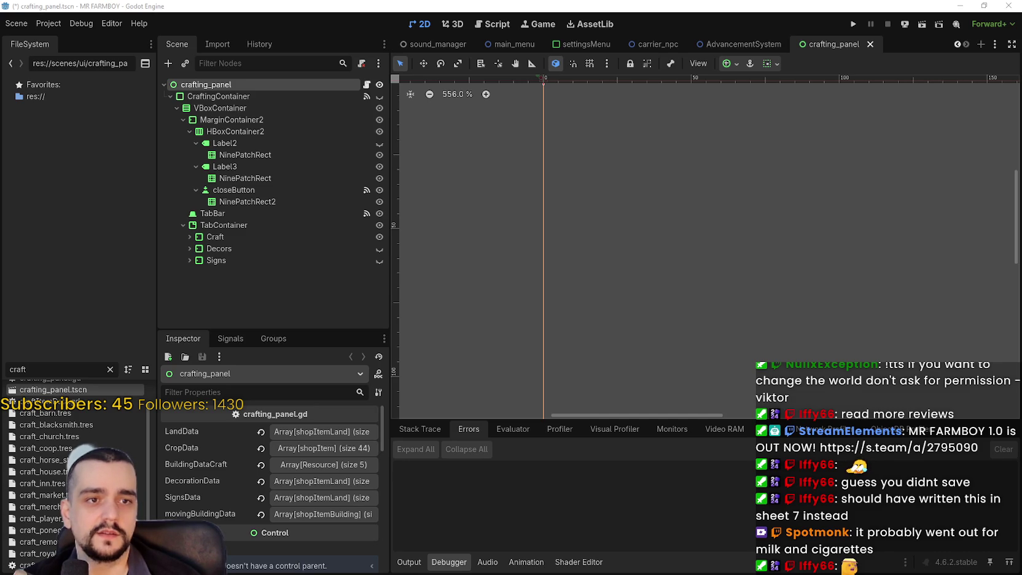
- Inspect the crafting panel's TabBar node, leaving its tab close display policy at Show Never
scroll(802, 279, "down", 1)
scroll(785, 295, "down", 20)
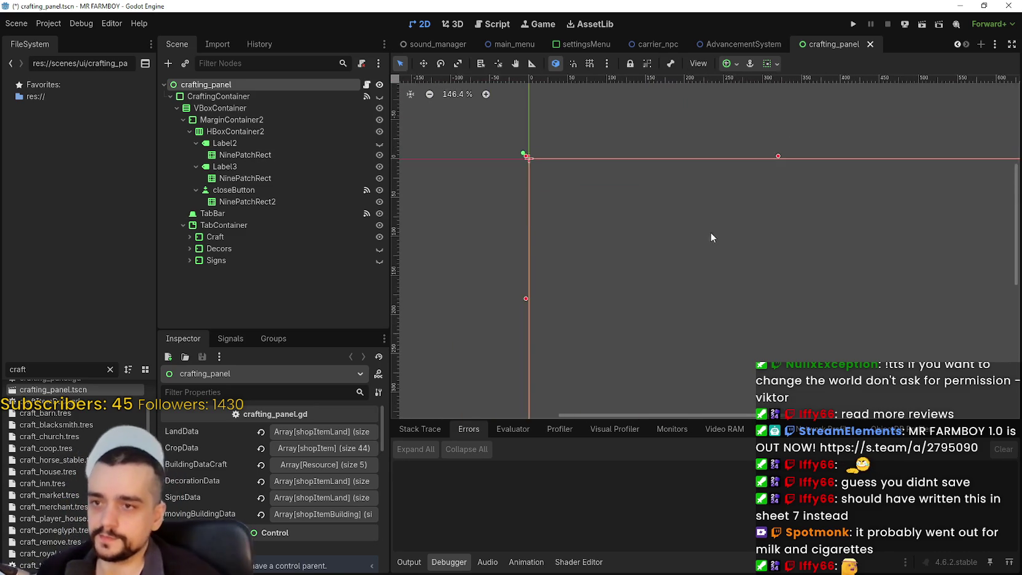
scroll(745, 255, "up", 4)
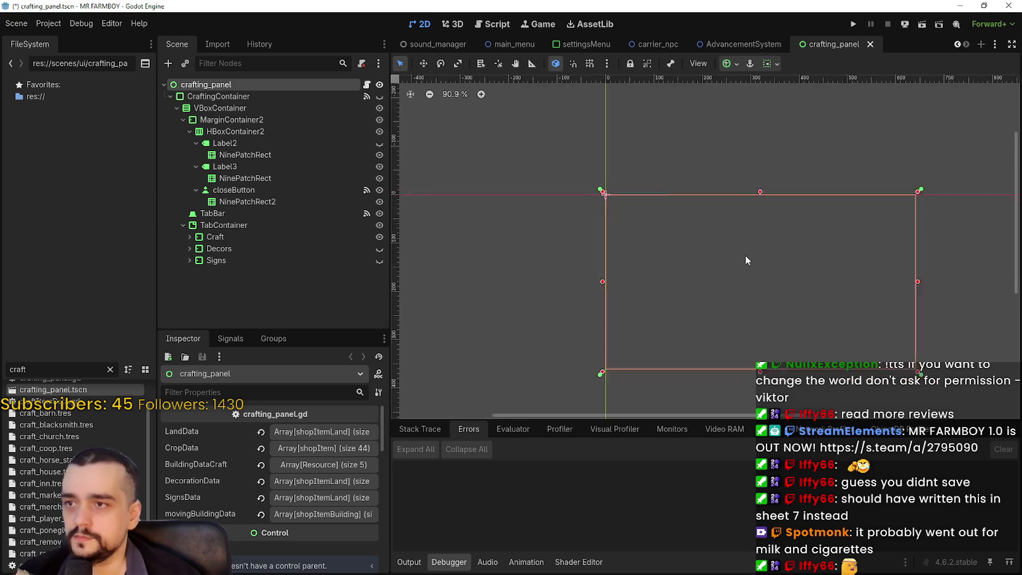
left_click(240, 213)
scroll(249, 547, "down", 6)
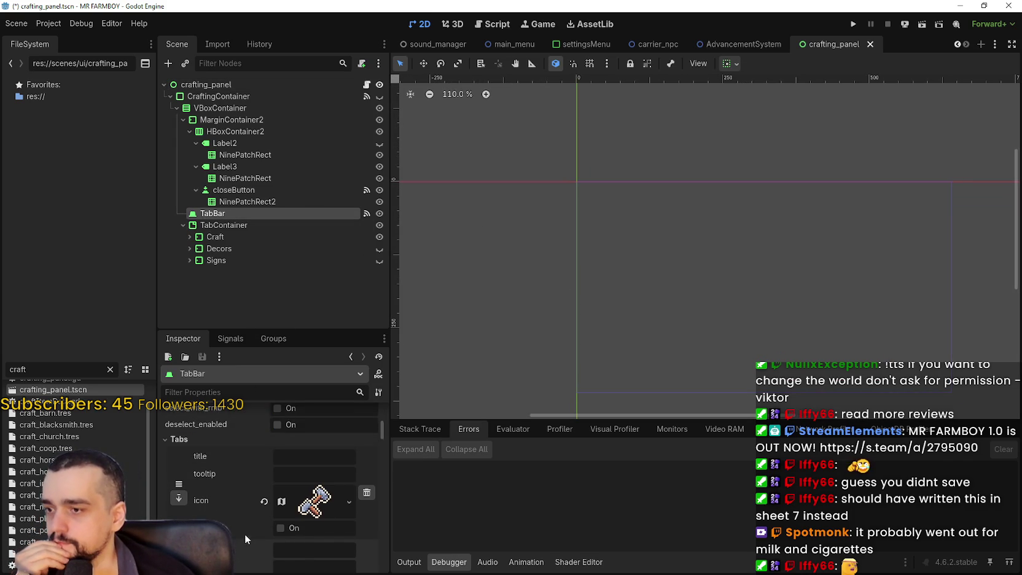
scroll(293, 508, "down", 5)
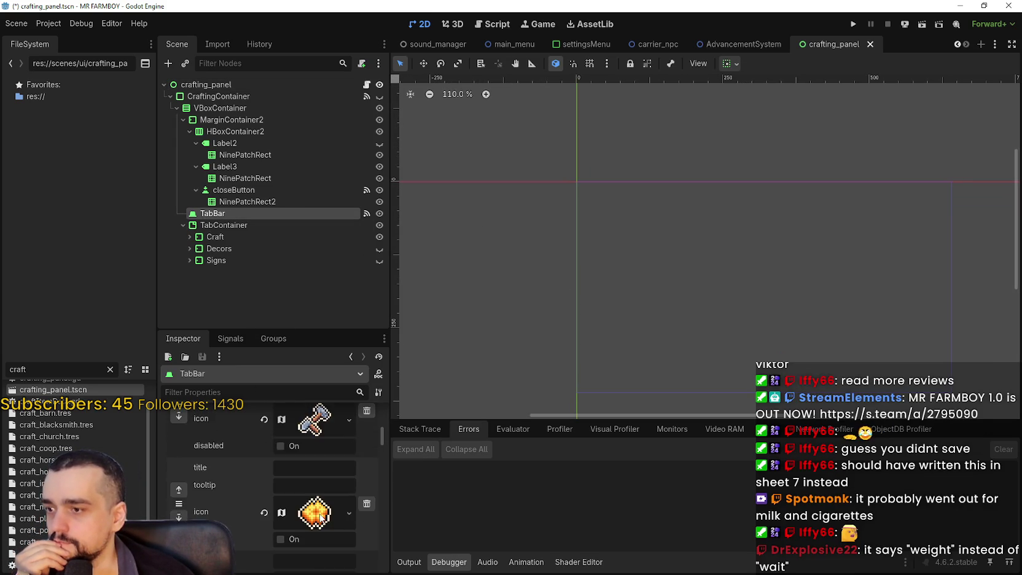
scroll(304, 510, "up", 10)
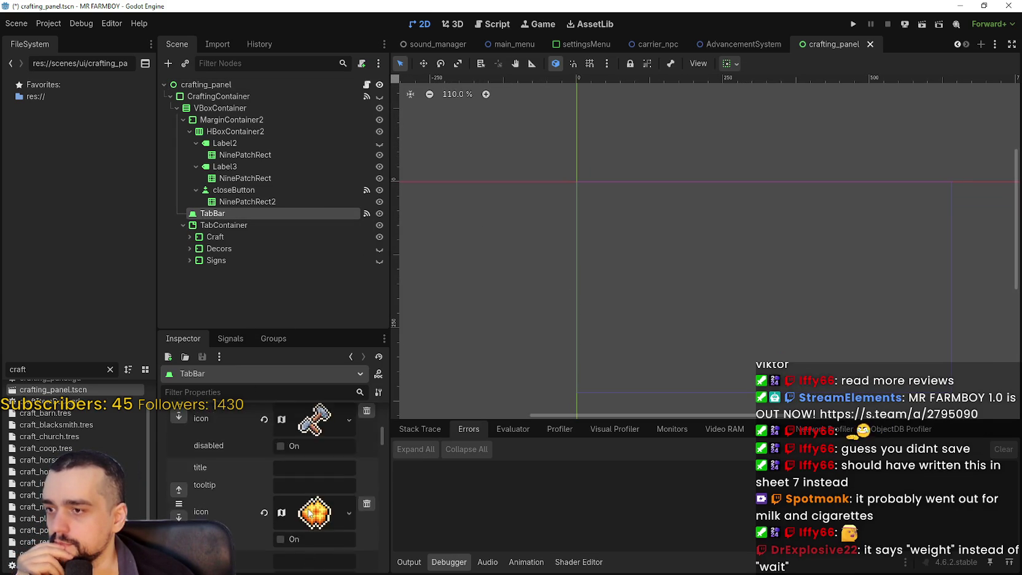
left_click(376, 417)
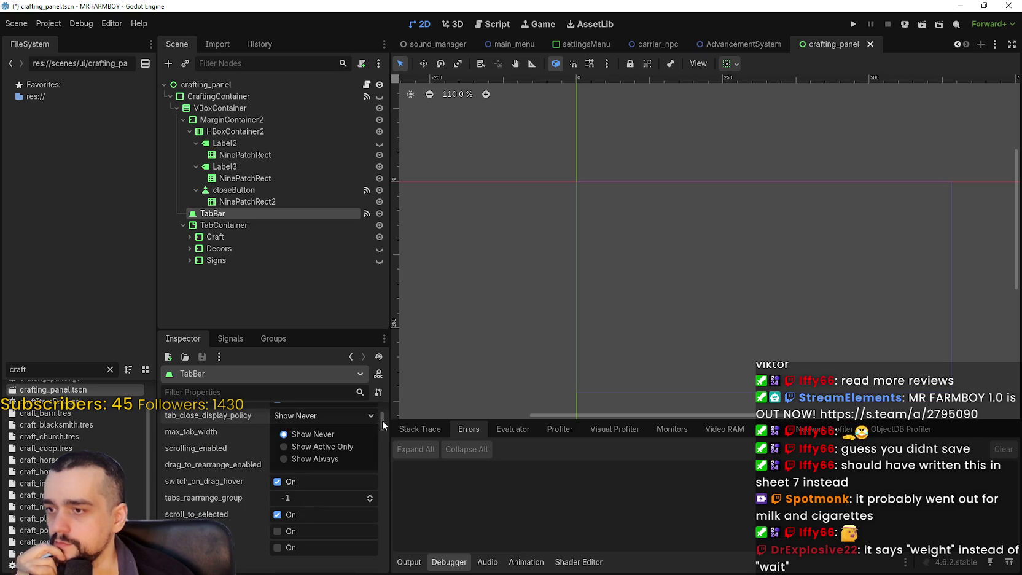
left_click(383, 418)
left_click_drag(385, 418, 379, 494)
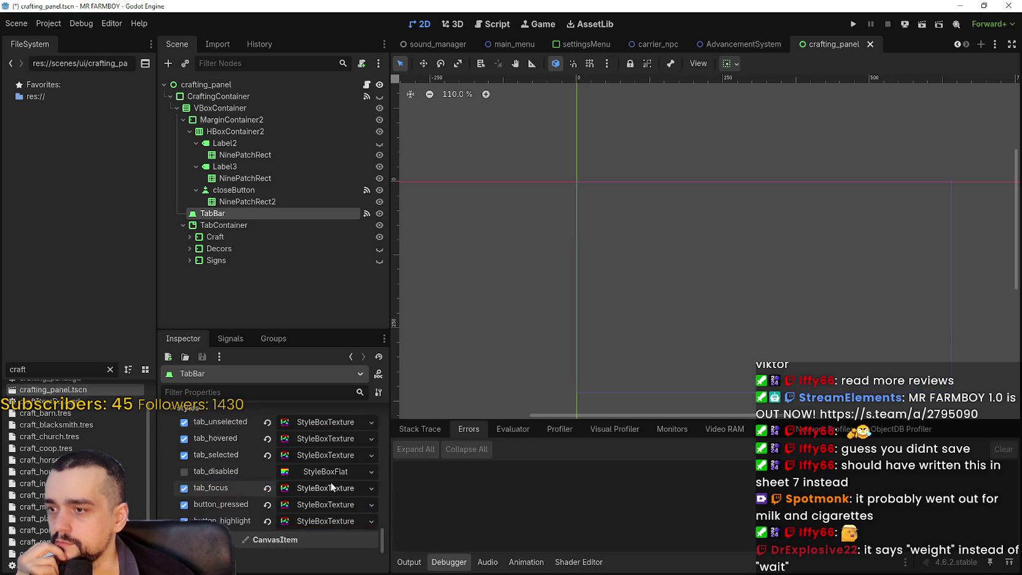
scroll(333, 477, "up", 5)
- Copy the TabBar node and filter the FileSystem dock by 'game_'
right_click(244, 215)
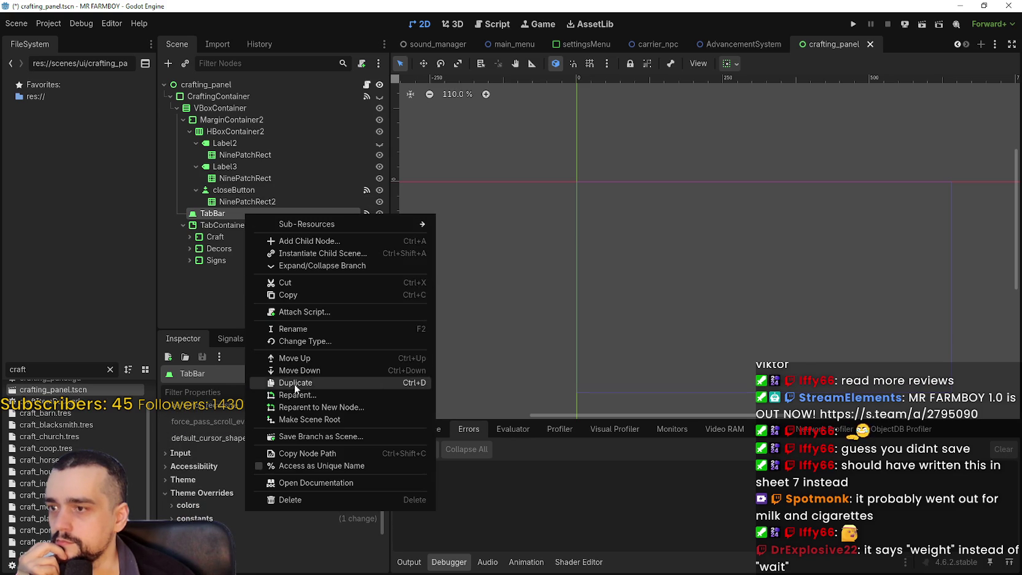
left_click(311, 296)
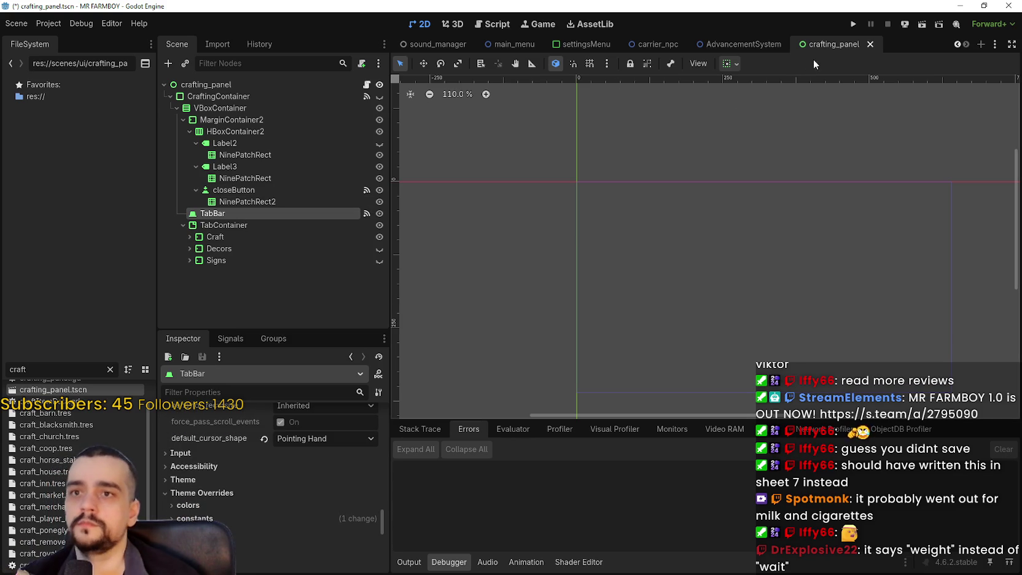
left_click_drag(28, 369, 1, 360)
type("game_")
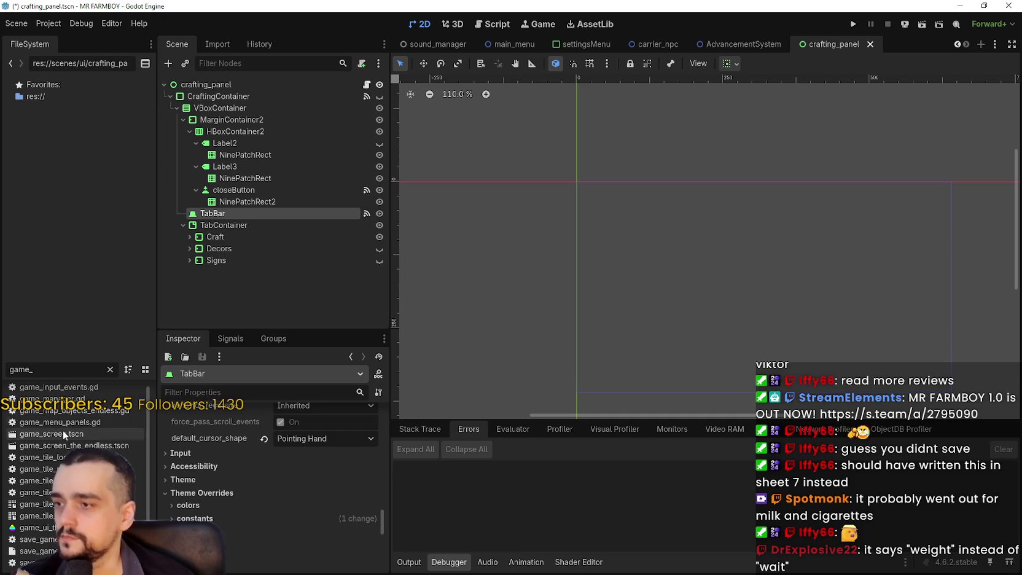
- Compare game_screen's Stats & Inventory TabContainer with the TabBar in crafting_panel.tscn
double_click(61, 433)
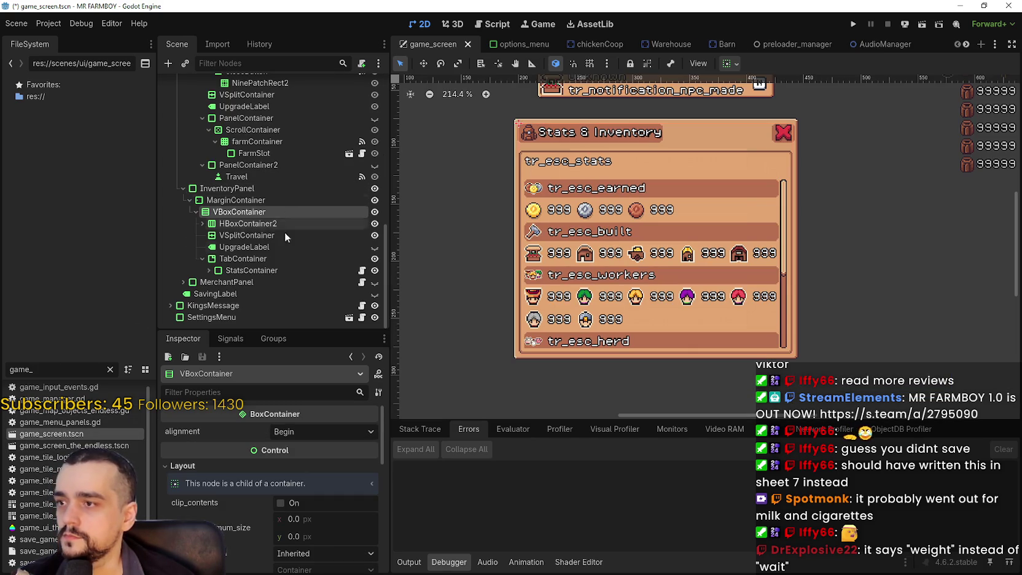
left_click(297, 261)
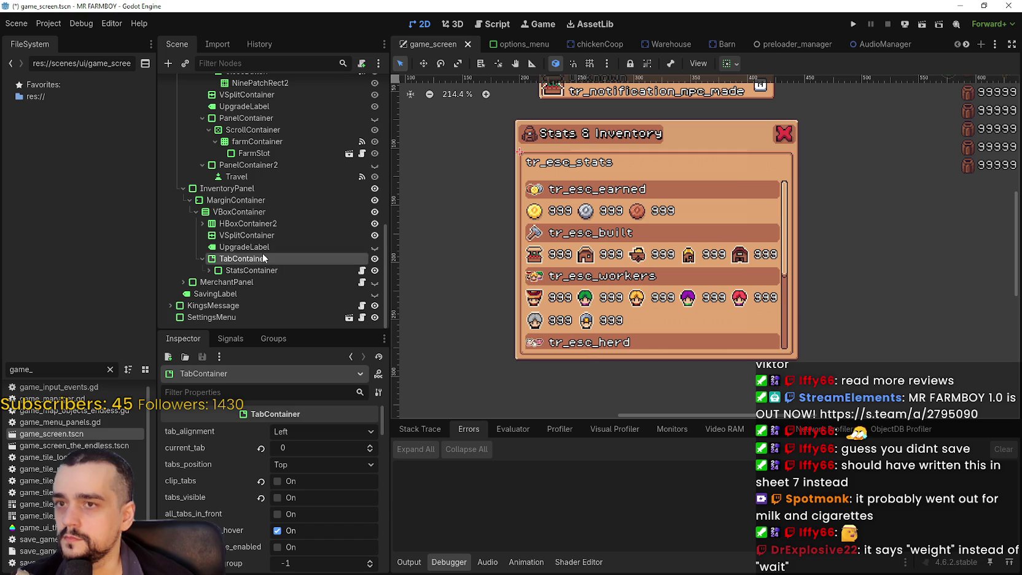
double_click(4, 371)
type("craft")
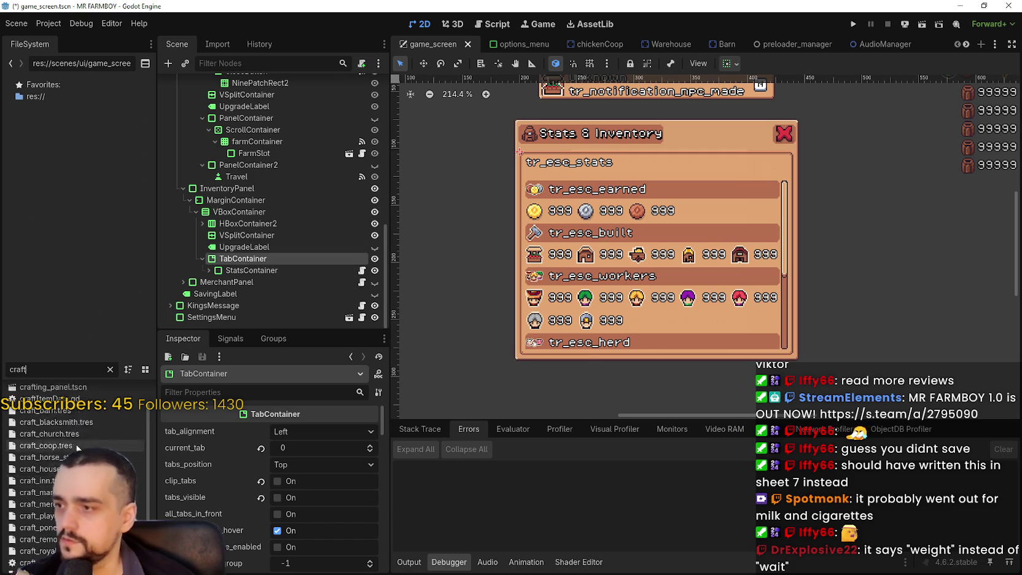
double_click(90, 412)
left_click(245, 215)
left_click(227, 224)
left_click(222, 213)
scroll(278, 483, "up", 3)
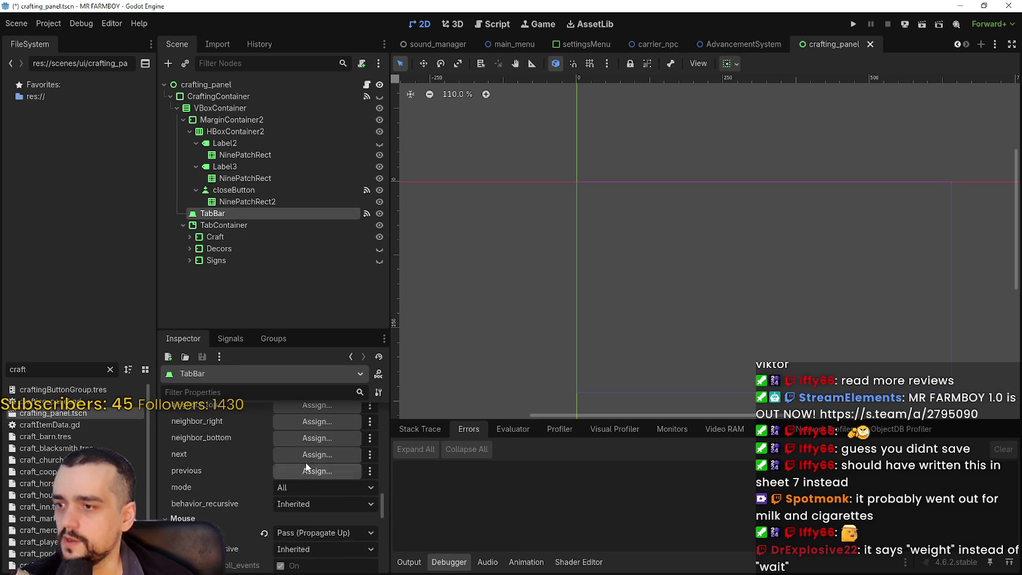
- Filter the files for 'game_s' and reopen game_screen.tscn
double_click(19, 369)
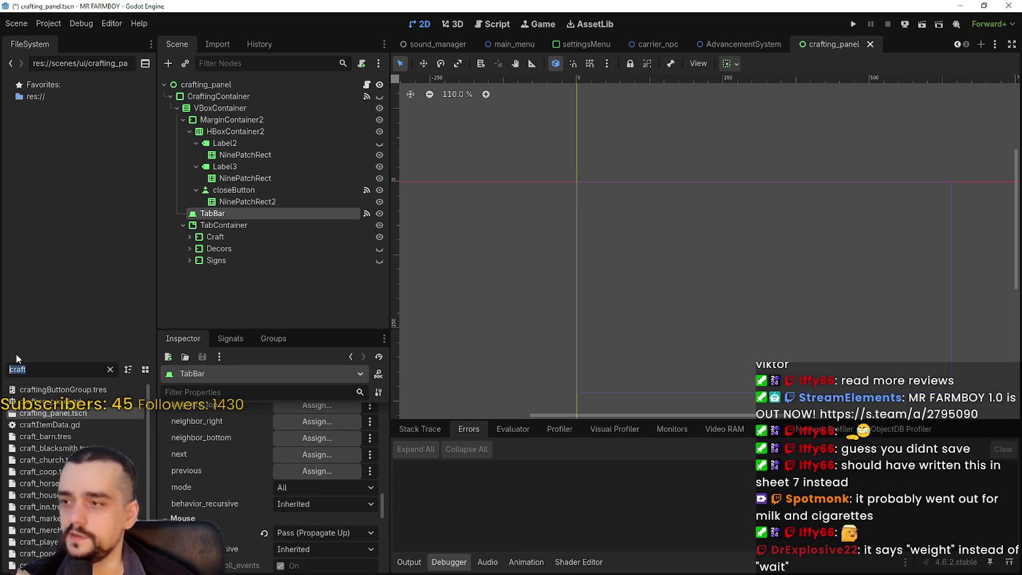
key("BackSpace")
type("game_s")
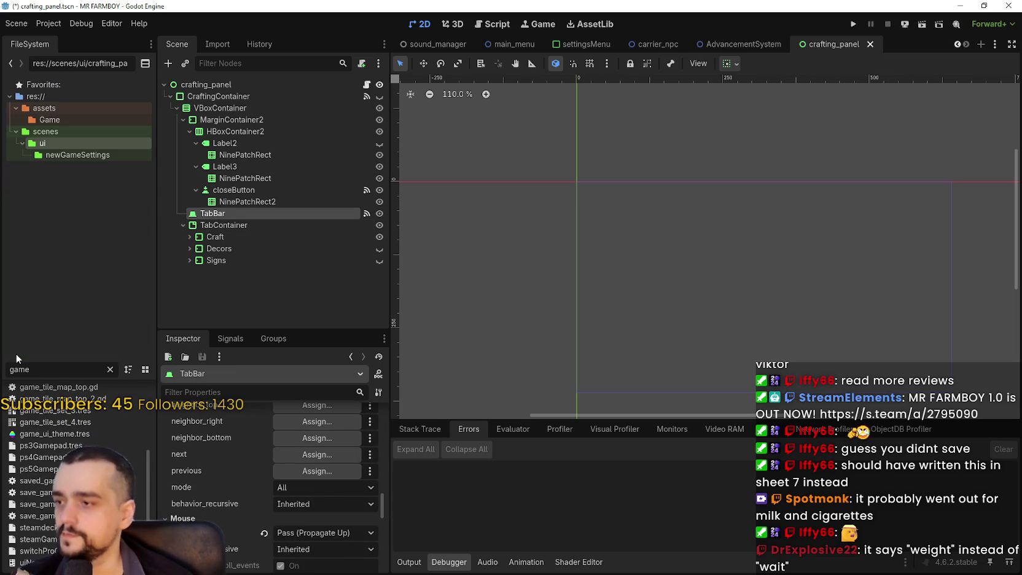
left_click(91, 388)
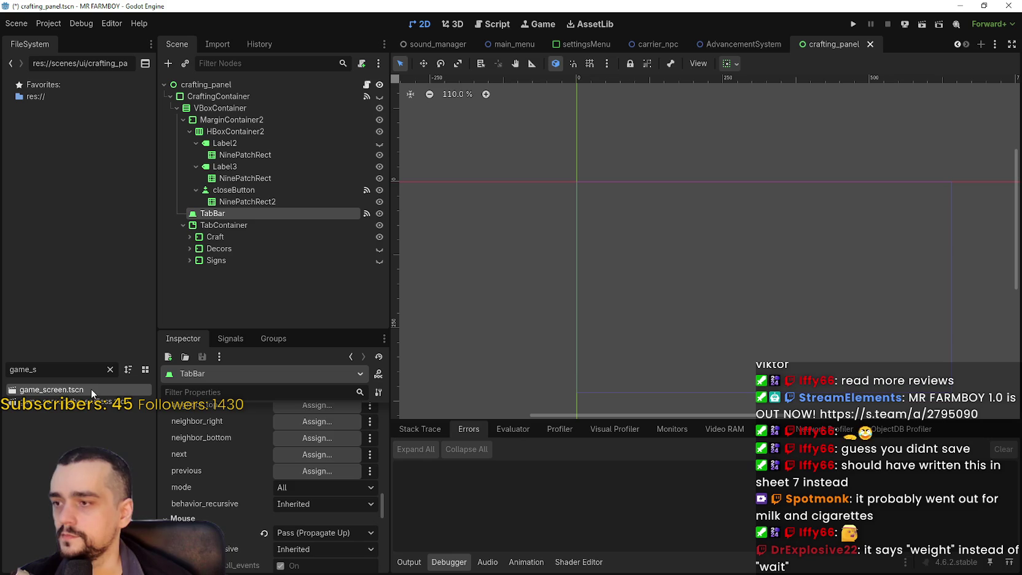
key("Return")
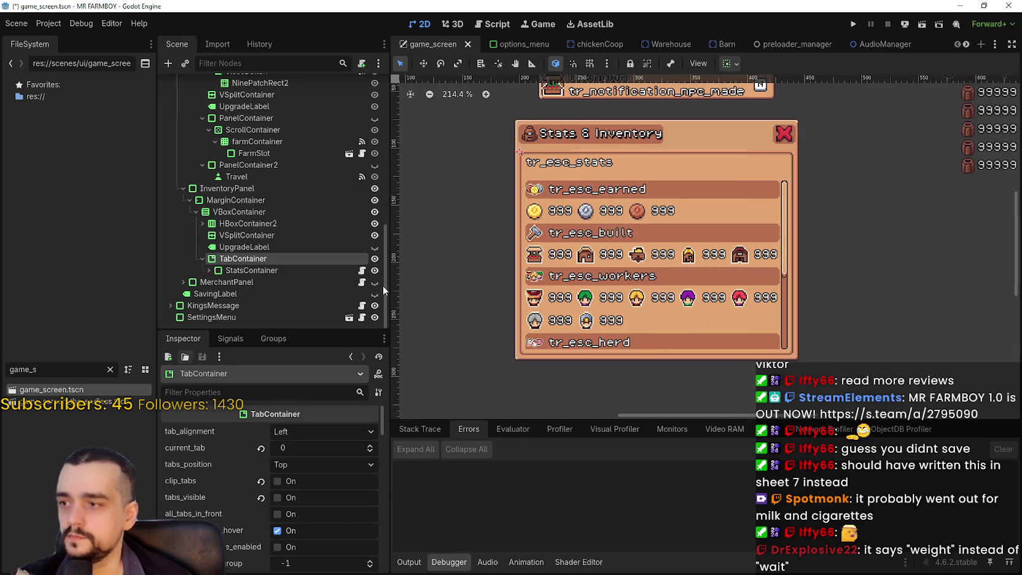
- Paste the copied TabBar into the inventory panel's VBoxContainer, placed above the TabContainer
left_click(248, 270)
left_click(243, 246)
left_click(239, 211)
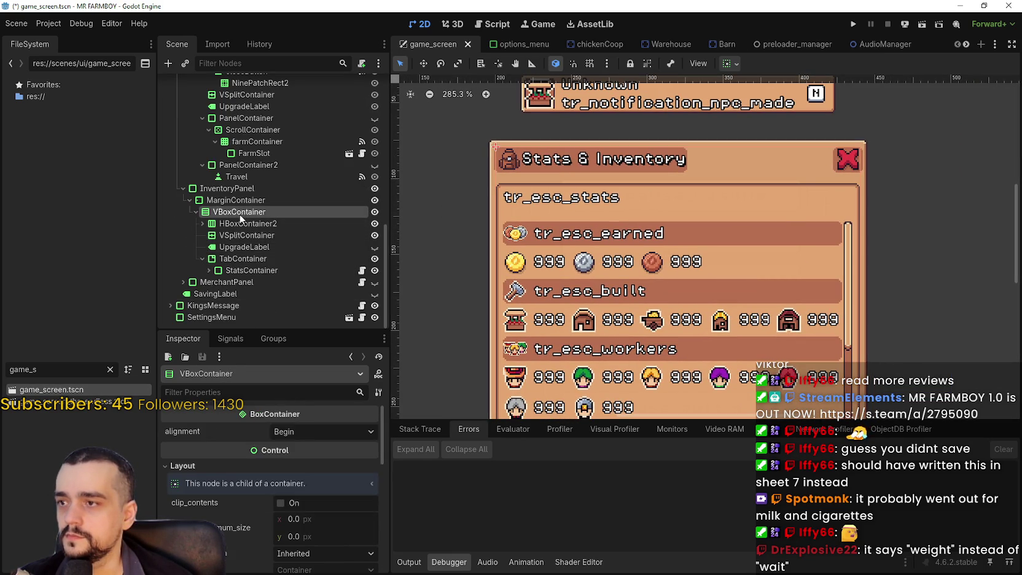
right_click(239, 212)
left_click(307, 288)
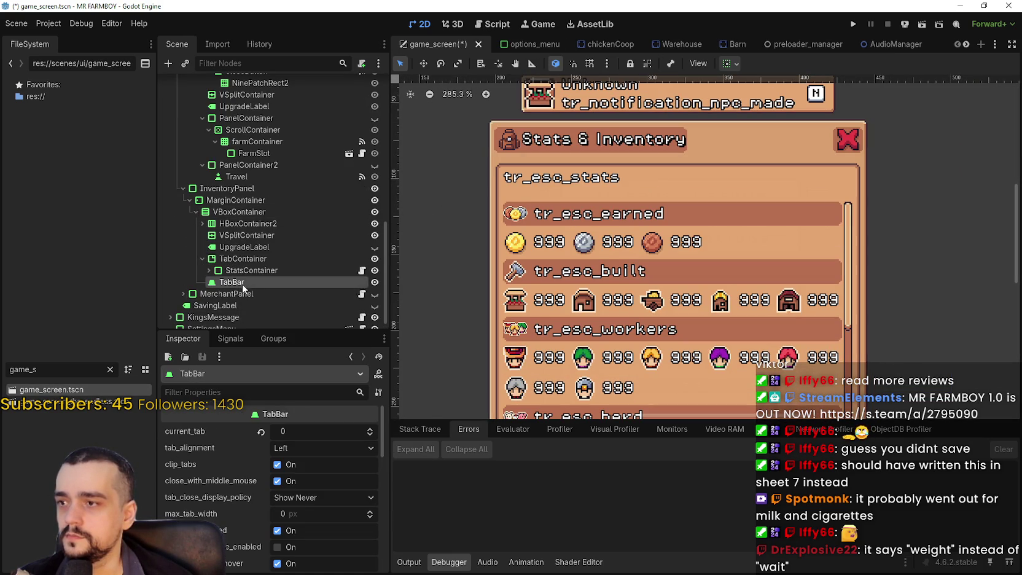
mouse_move(261, 250)
left_mouse_down()
mouse_move(258, 216)
mouse_move(258, 253)
left_mouse_up()
- Delete the third, wheat-icon tab from the TabBar's Tabs list
scroll(583, 233, "down", 3)
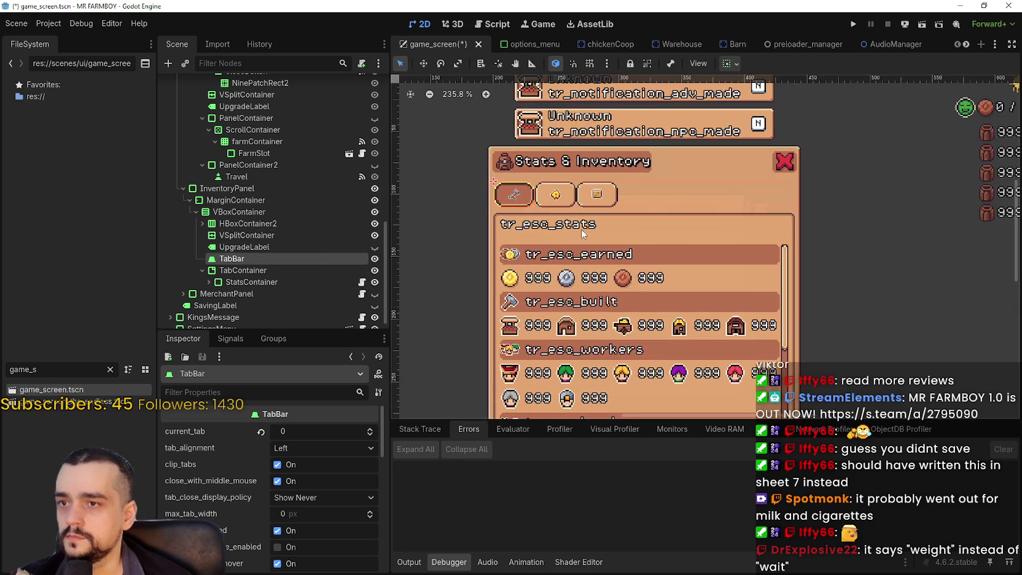
scroll(633, 245, "down", 1)
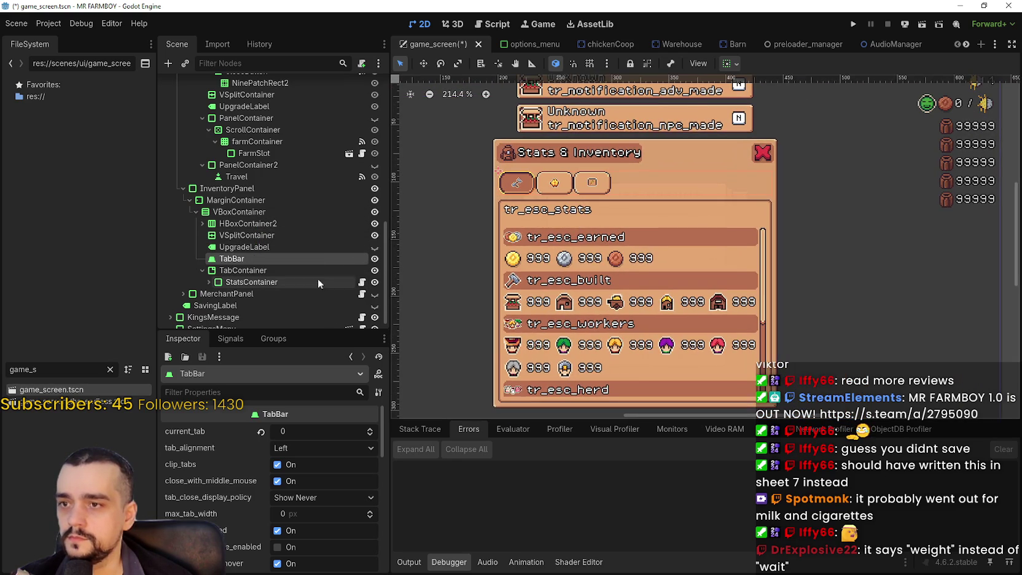
scroll(682, 259, "up", 2)
scroll(678, 262, "down", 1)
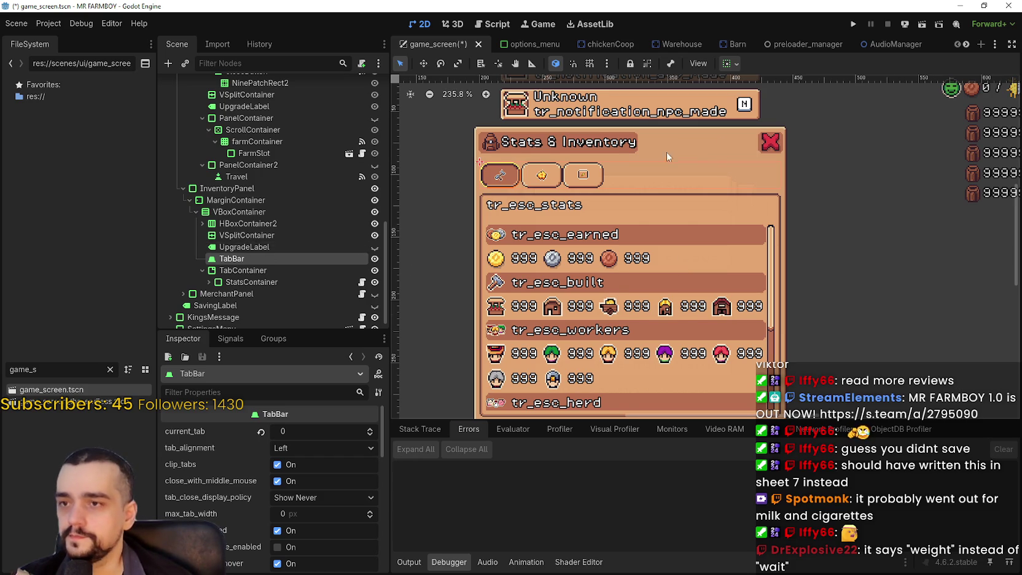
scroll(654, 178, "up", 1)
scroll(240, 473, "down", 3)
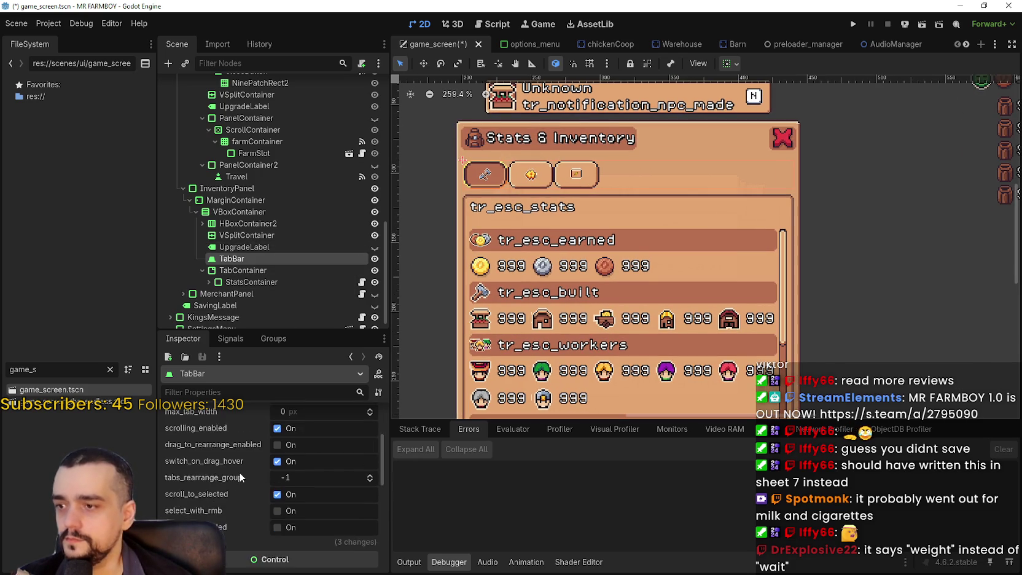
scroll(240, 472, "down", 3)
left_click(212, 461)
scroll(327, 495, "down", 1)
scroll(327, 494, "down", 2)
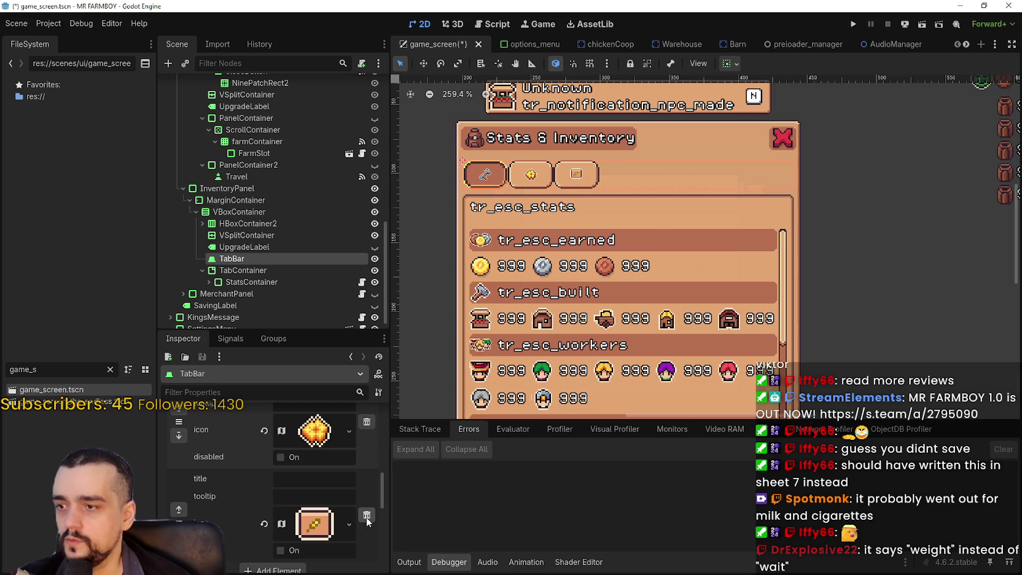
left_click(366, 515)
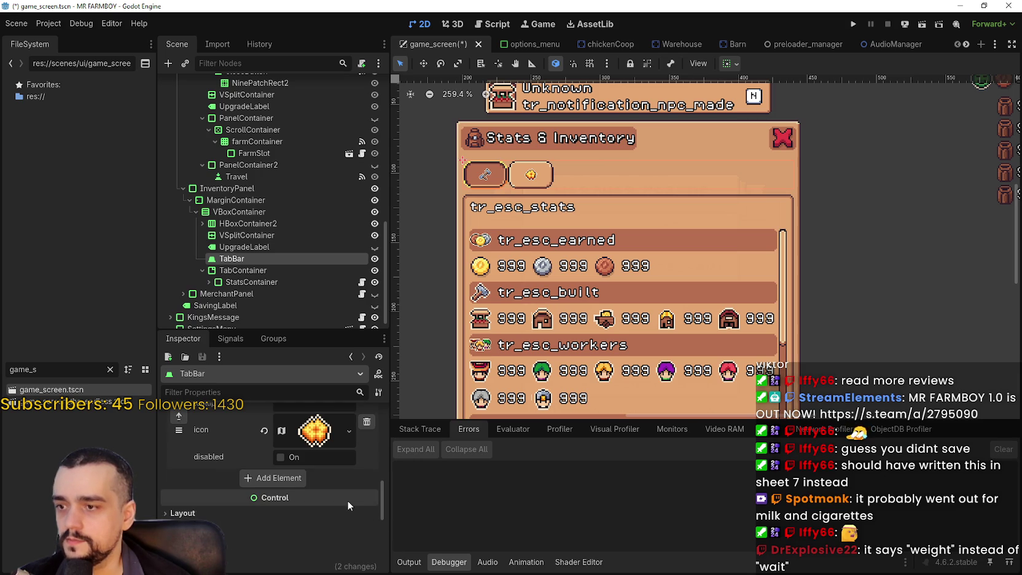
- Open the atlas region editor for the first tab's icon texture
scroll(332, 500, "up", 3)
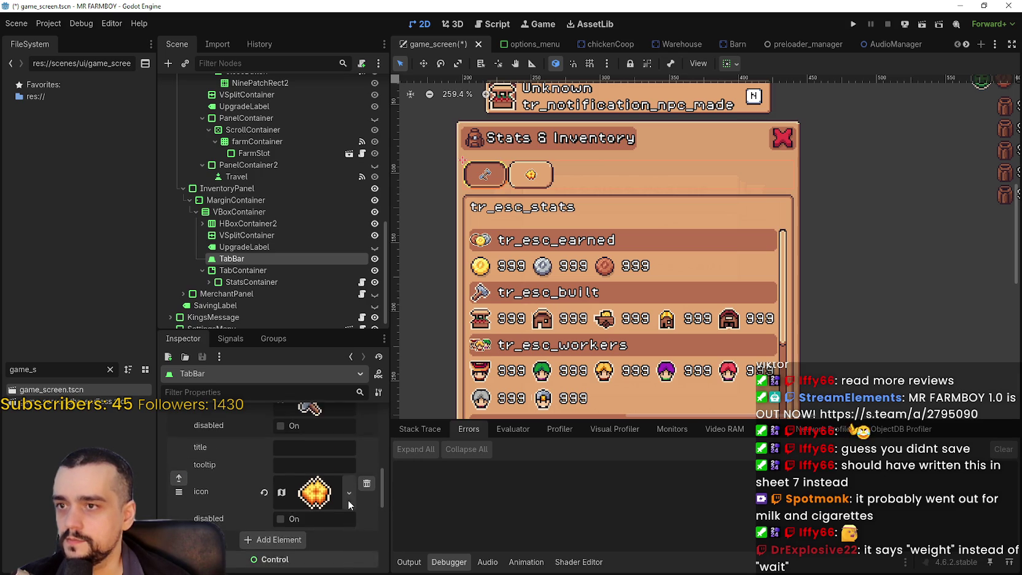
left_click(298, 501)
right_click(304, 500)
key("Escape")
scroll(277, 491, "down", 5)
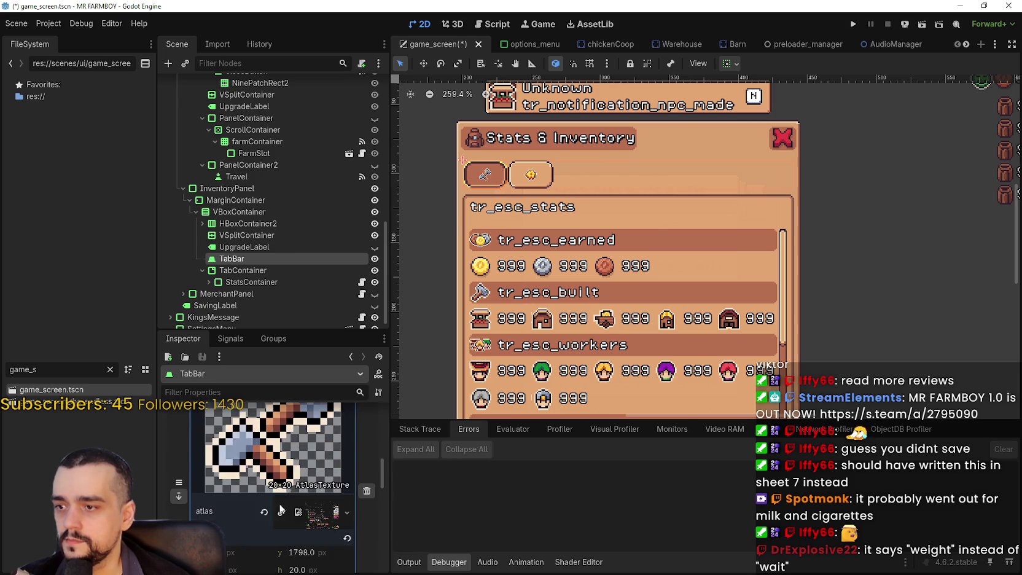
left_click(274, 527)
- Pan and zoom around the sprite atlas in the Region Editor, looking for a smaller icon
scroll(463, 288, "down", 3)
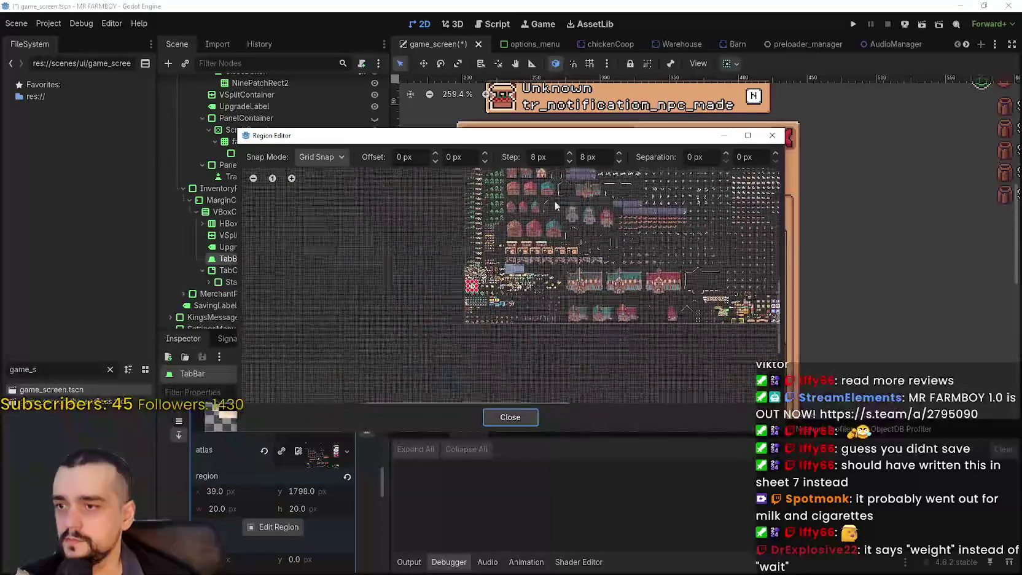
scroll(488, 330, "up", 2)
scroll(488, 331, "up", 3)
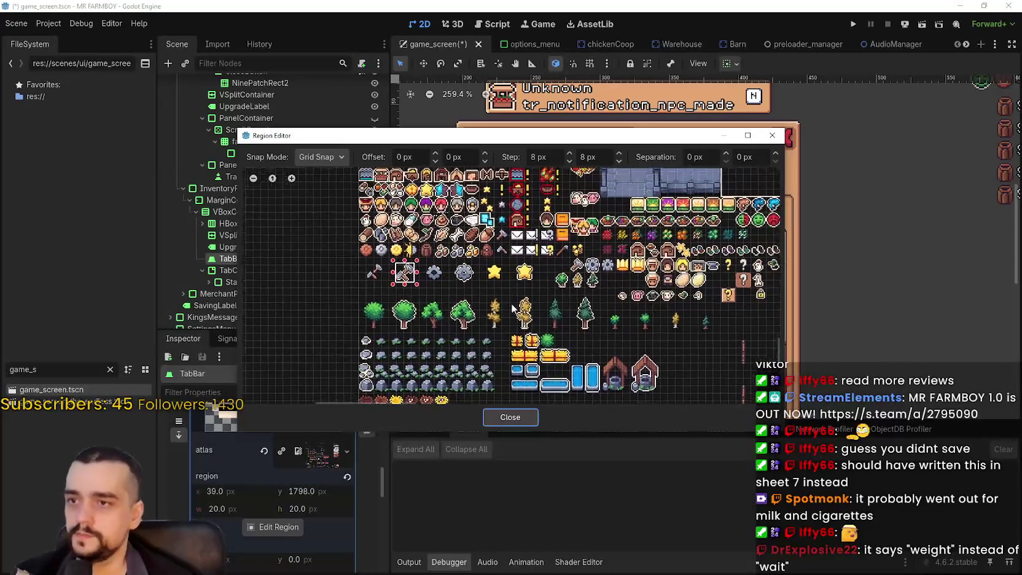
scroll(523, 292, "down", 2)
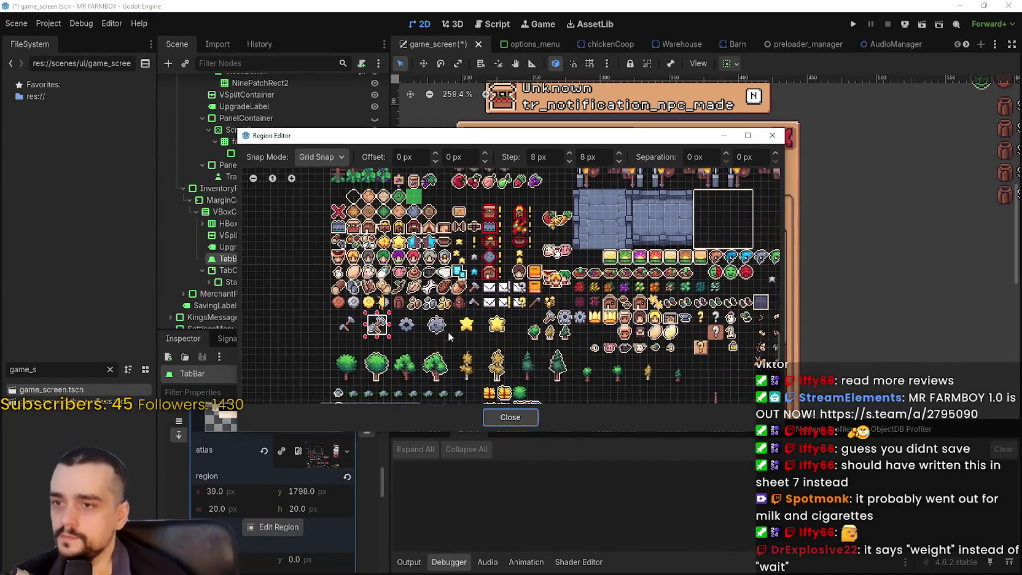
scroll(493, 314, "up", 2)
scroll(493, 315, "down", 2)
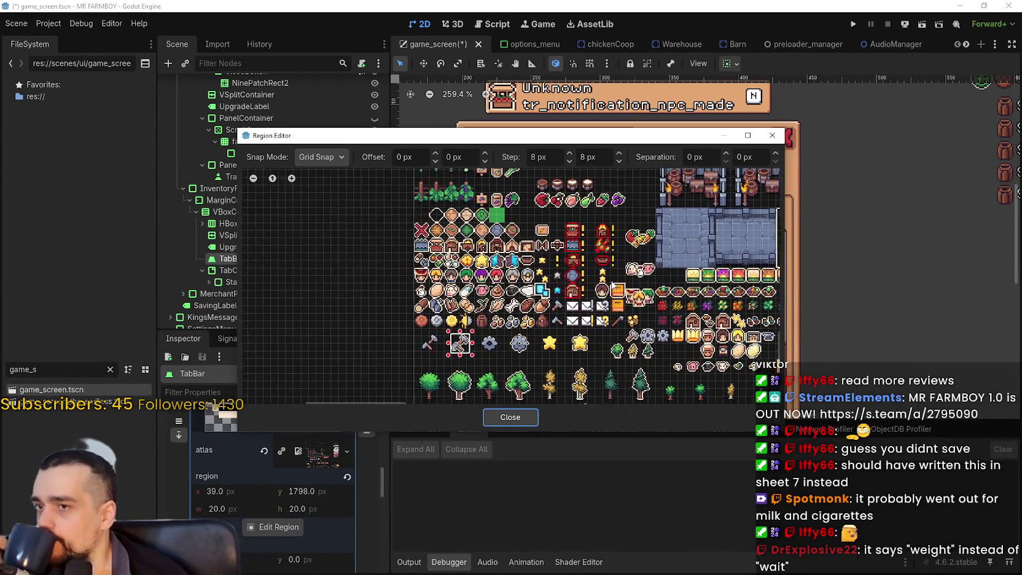
scroll(473, 289, "right", 5)
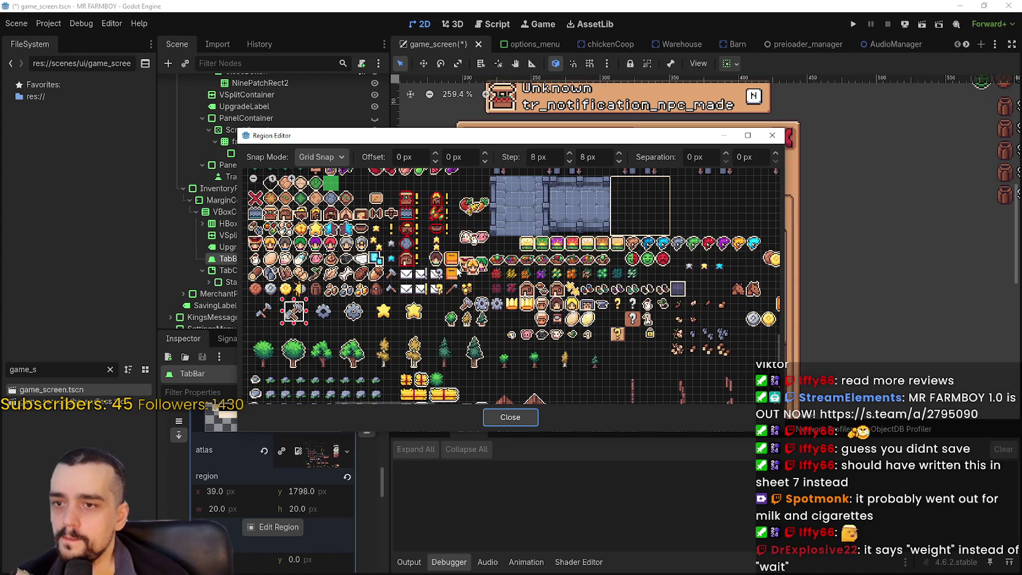
scroll(458, 271, "up", 2)
scroll(470, 308, "up", 2)
scroll(470, 308, "left", 3)
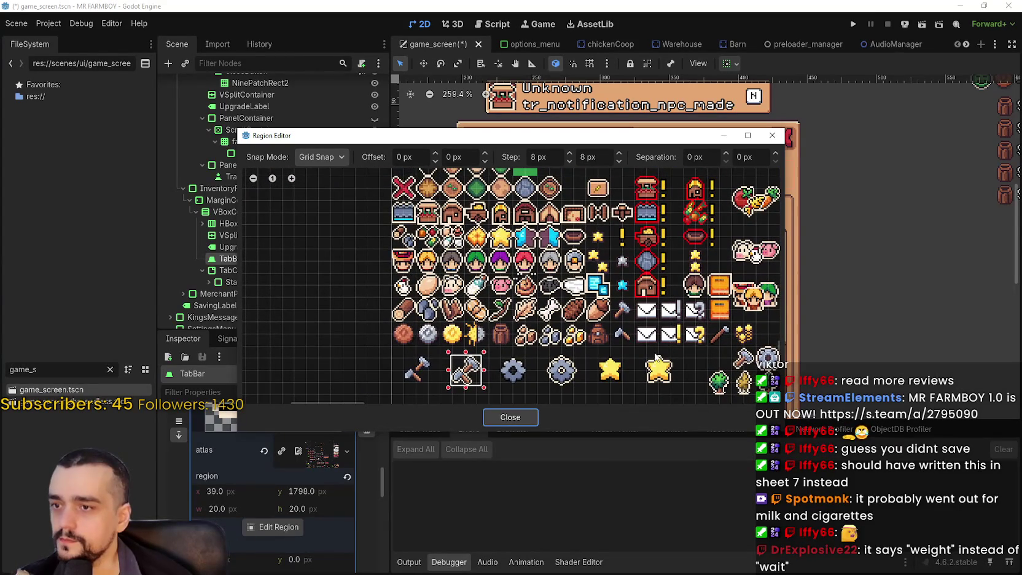
left_click_drag(656, 356, 428, 323)
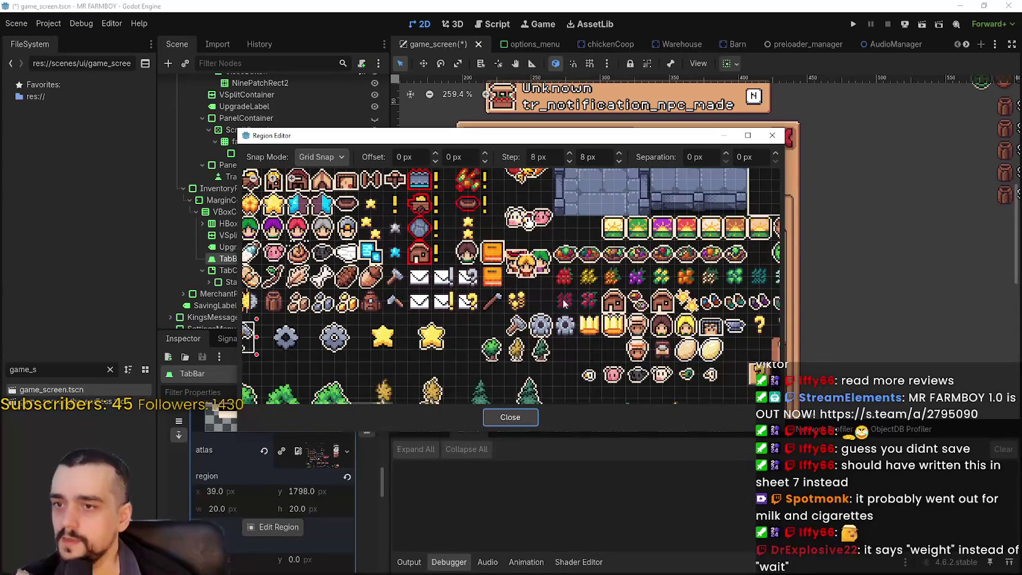
scroll(546, 307, "up", 2)
scroll(571, 337, "down", 2)
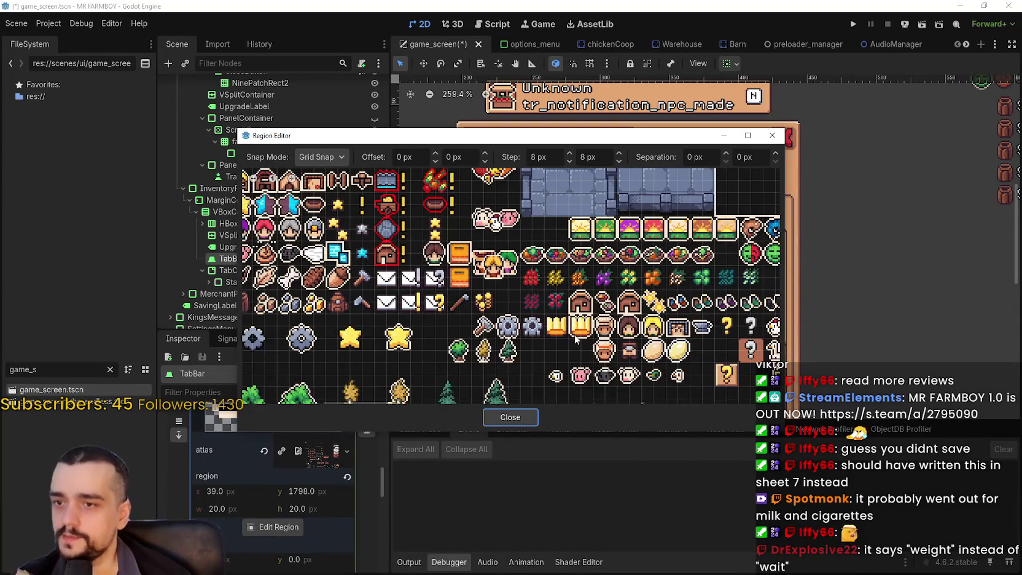
left_click_drag(571, 337, 396, 312)
- Select the 16×16 crown tile at 272, 1792 as the icon region and close the editor
scroll(394, 301, "down", 5)
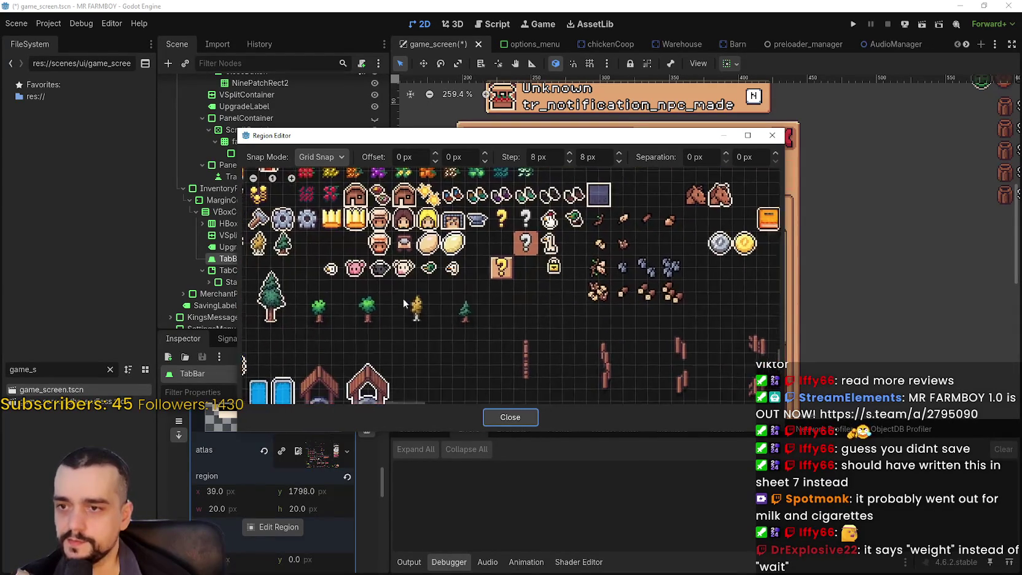
scroll(521, 282, "up", 4)
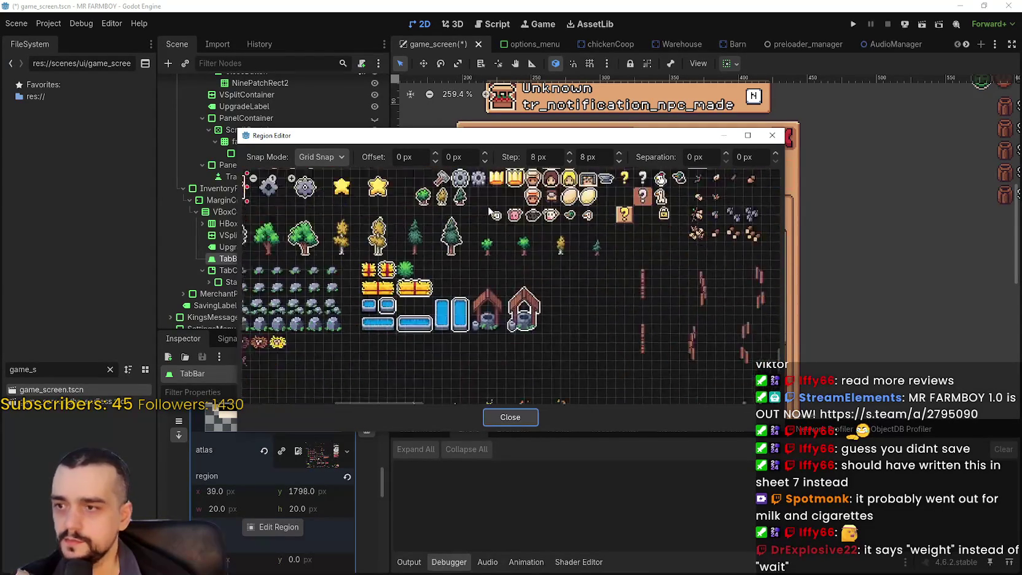
scroll(593, 296, "up", 6)
scroll(593, 296, "right", 5)
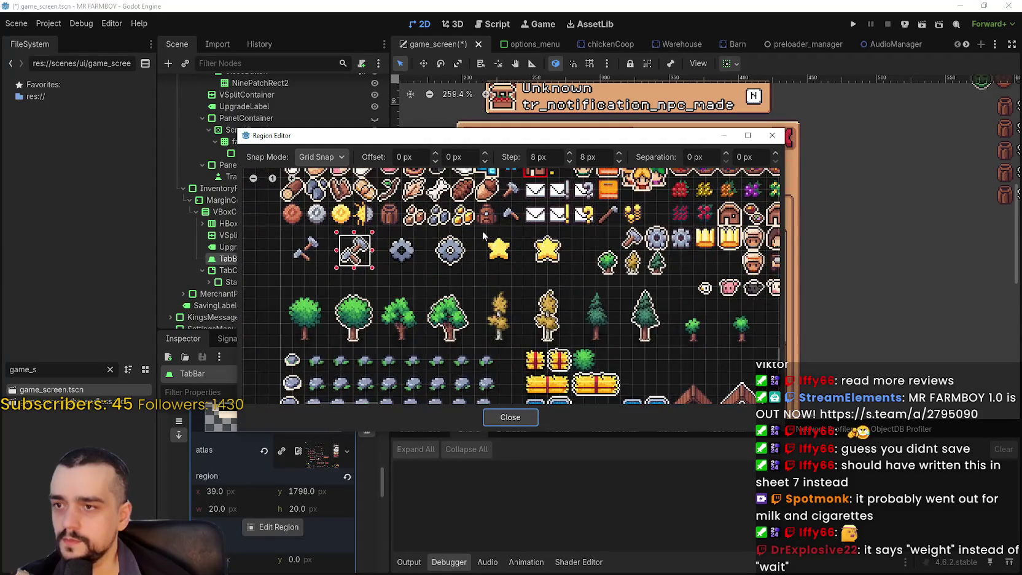
scroll(401, 339, "up", 4)
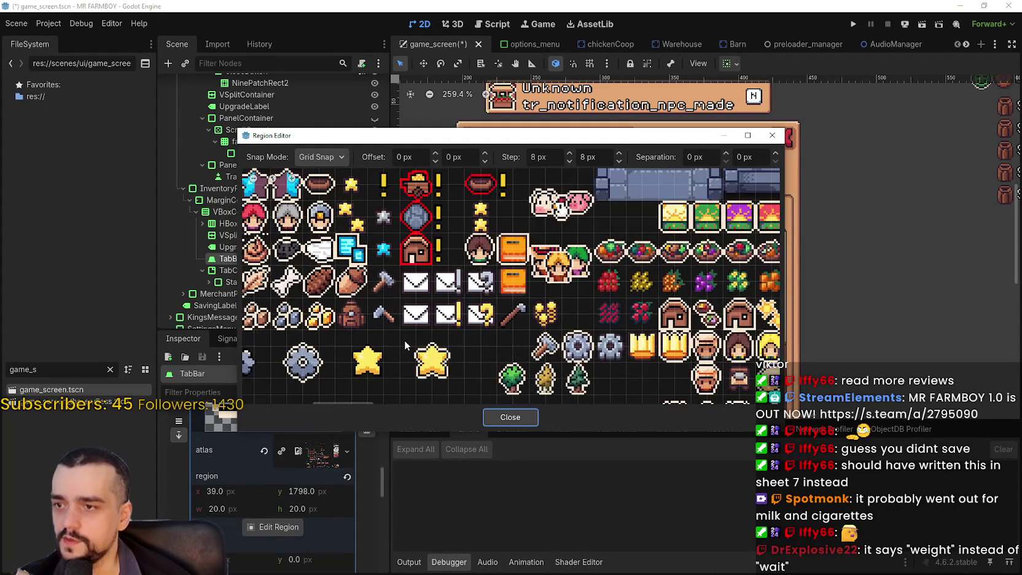
scroll(437, 301, "down", 5)
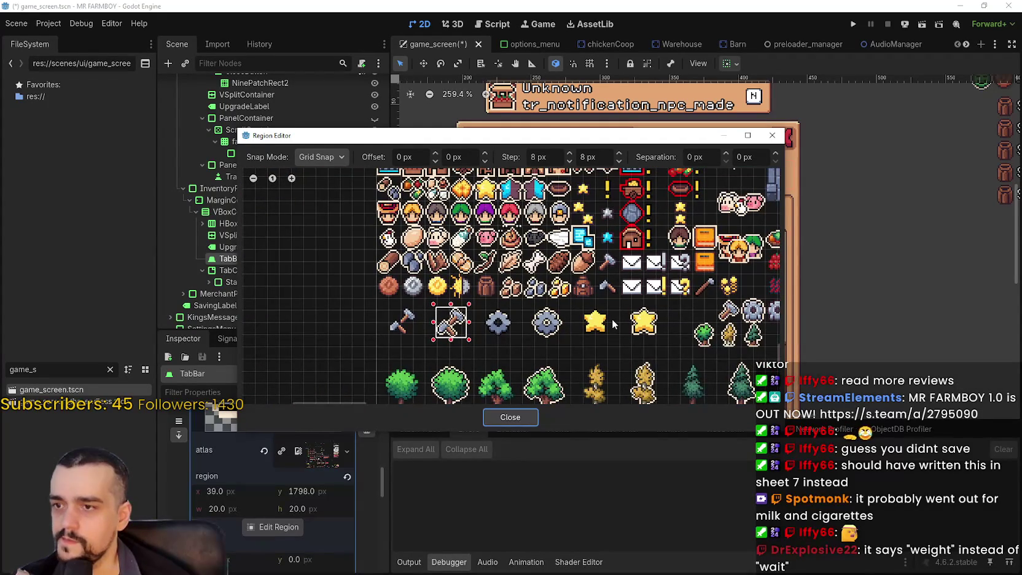
scroll(441, 303, "up", 5)
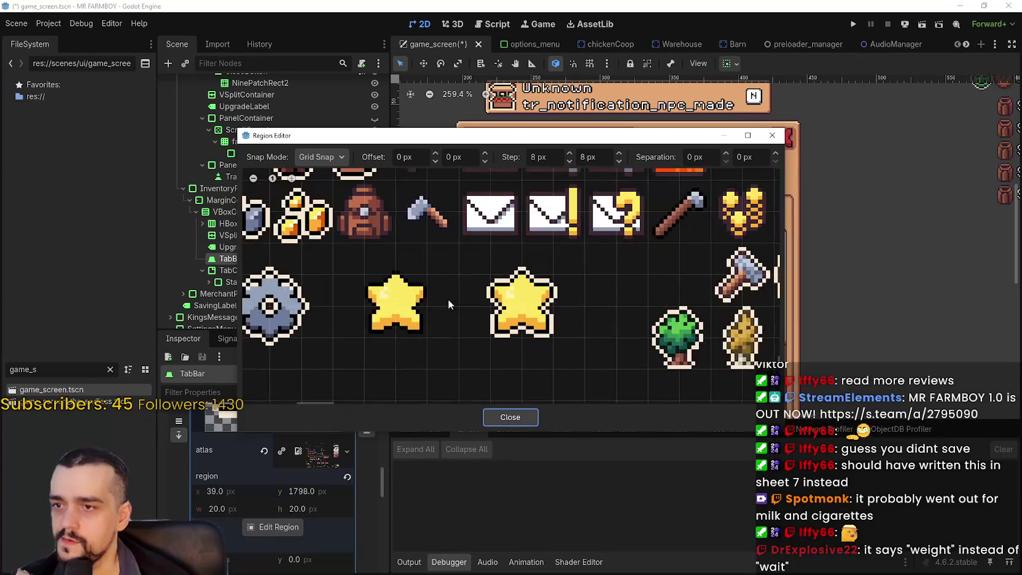
scroll(509, 289, "down", 4)
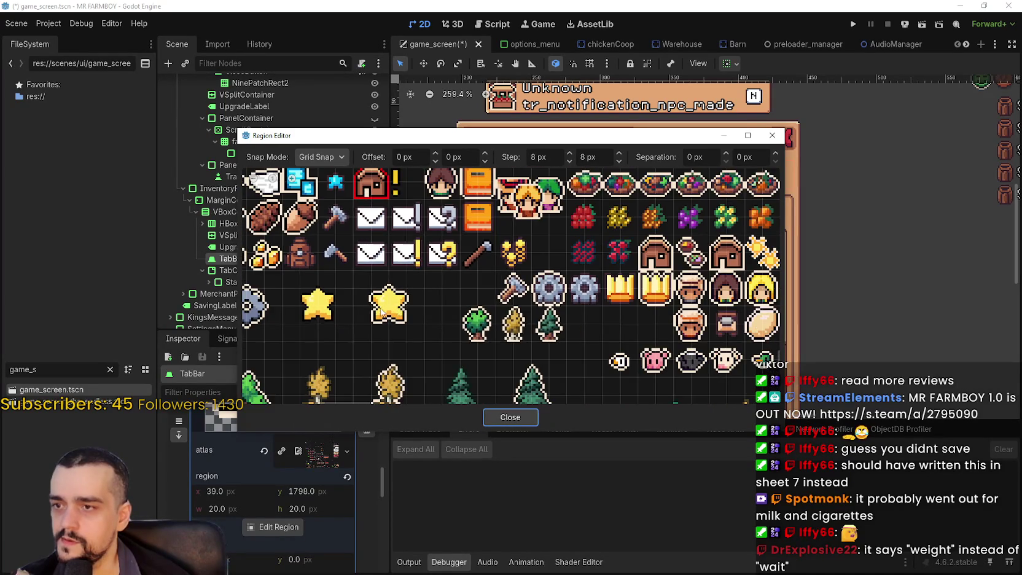
scroll(572, 315, "down", 3)
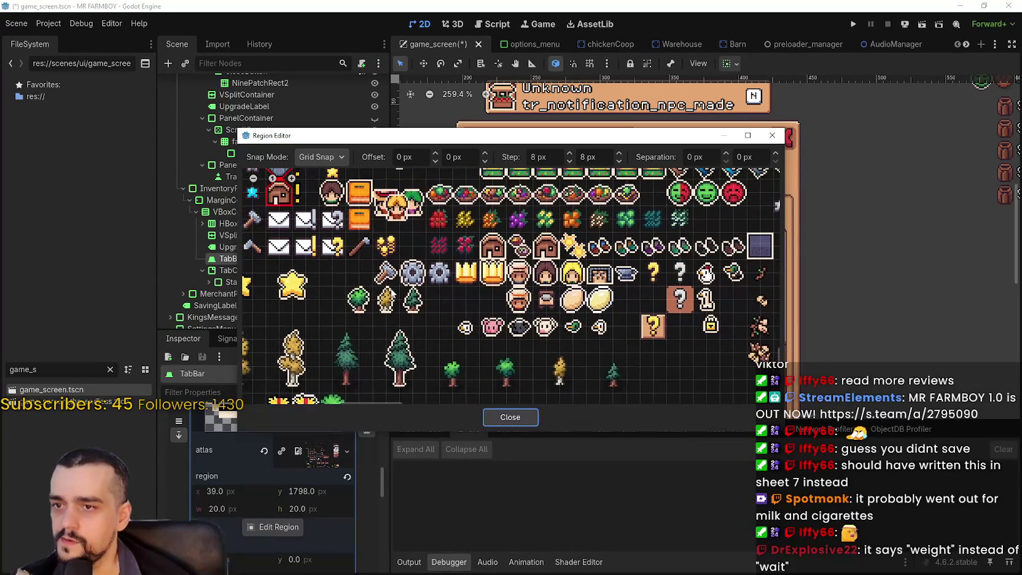
left_click_drag(390, 297, 345, 332)
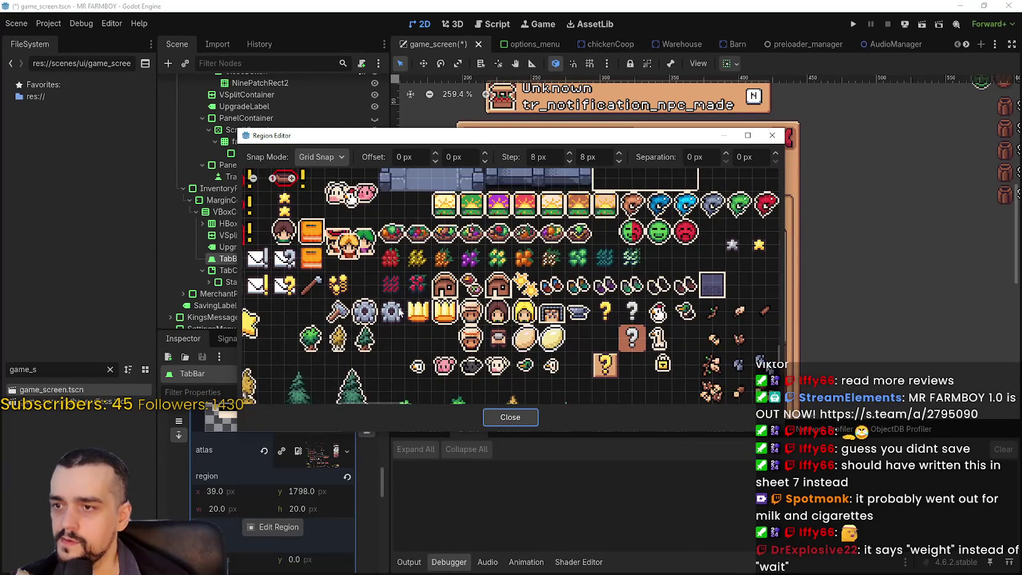
scroll(400, 313, "up", 5)
left_click_drag(404, 294, 475, 351)
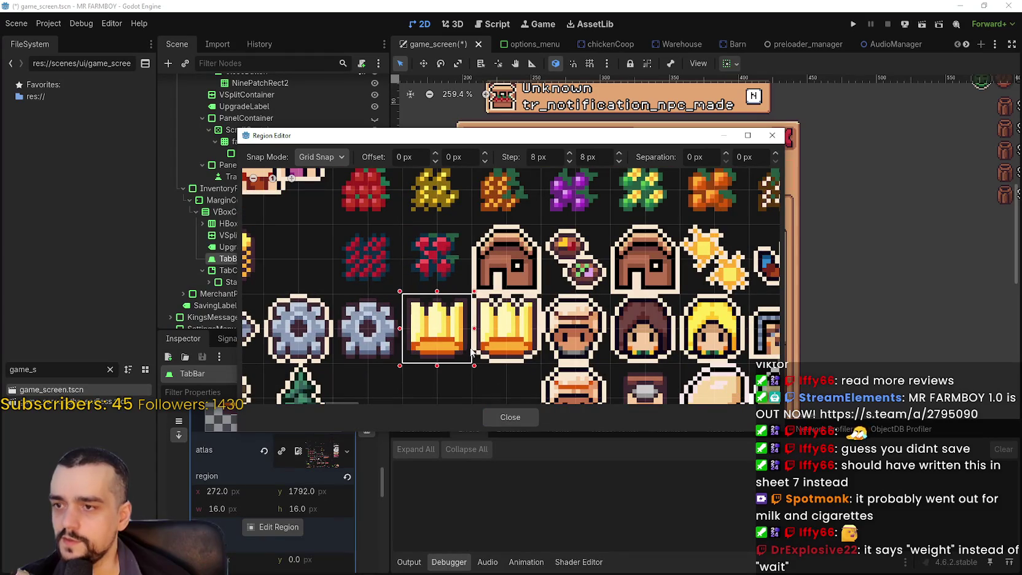
left_click(532, 419)
scroll(523, 185, "up", 3)
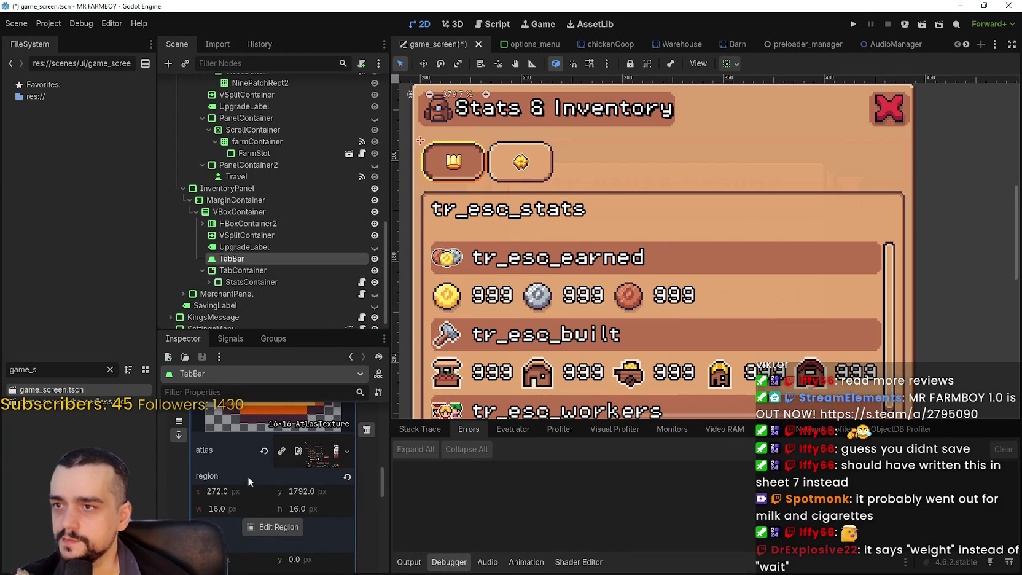
- Set the second tab's icon region to the 16×16 brown bag sprite
scroll(245, 476, "down", 8)
left_click(315, 471)
scroll(291, 477, "down", 5)
left_click(291, 477)
scroll(416, 284, "down", 10)
scroll(359, 350, "up", 5)
left_click_drag(502, 324, 492, 342)
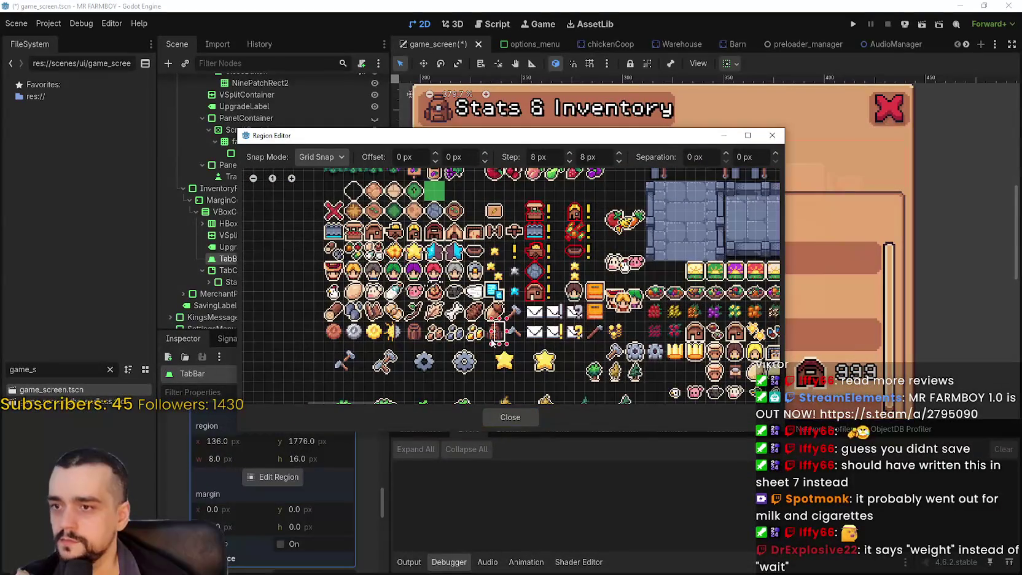
left_click(508, 417)
- Collapse the icon texture, save the scene with Ctrl+S, and switch to the Steam event editor
scroll(606, 180, "down", 2)
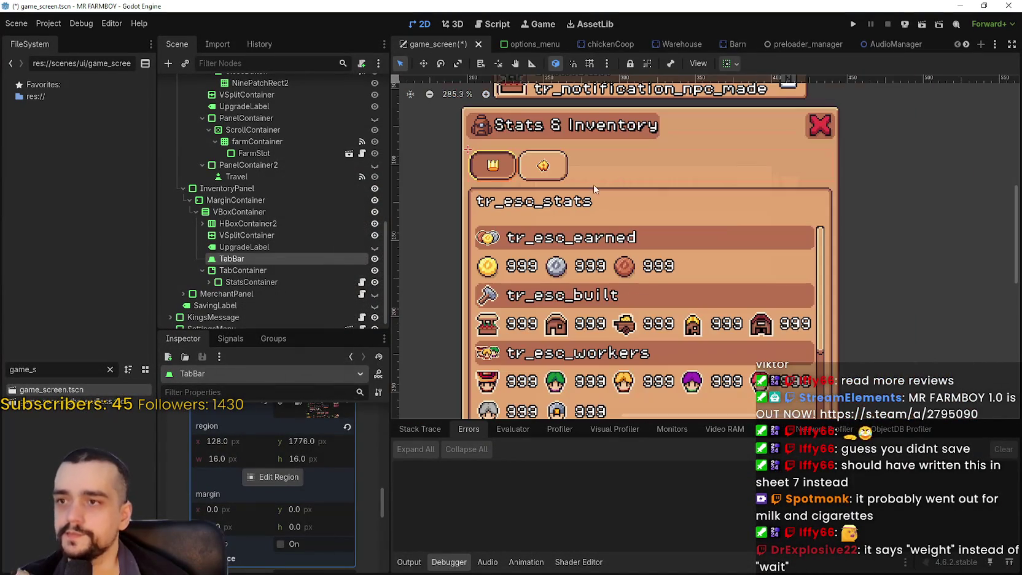
scroll(323, 473, "up", 2)
scroll(321, 470, "up", 3)
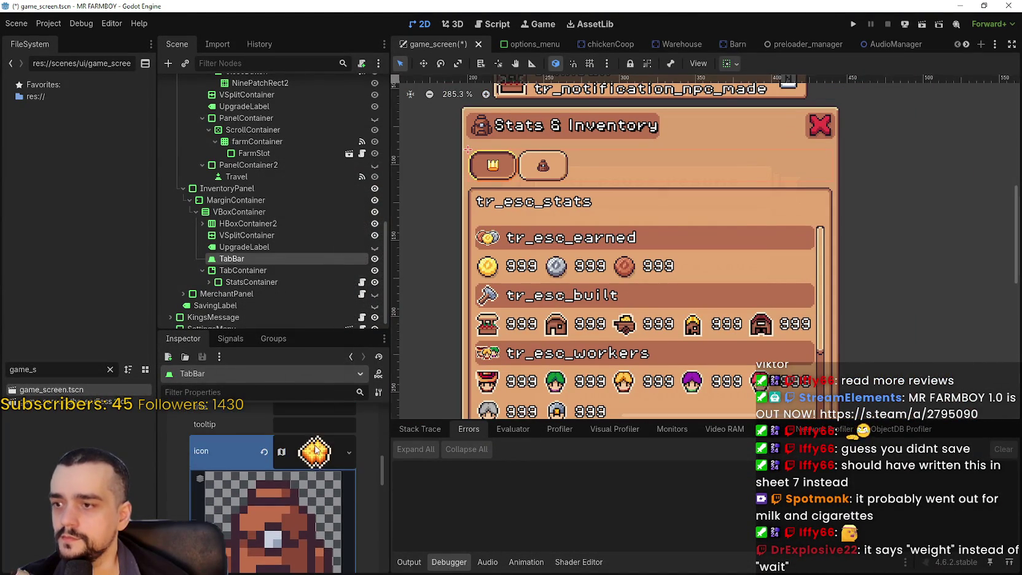
left_click(315, 455)
scroll(510, 184, "down", 2)
key("ctrl+s")
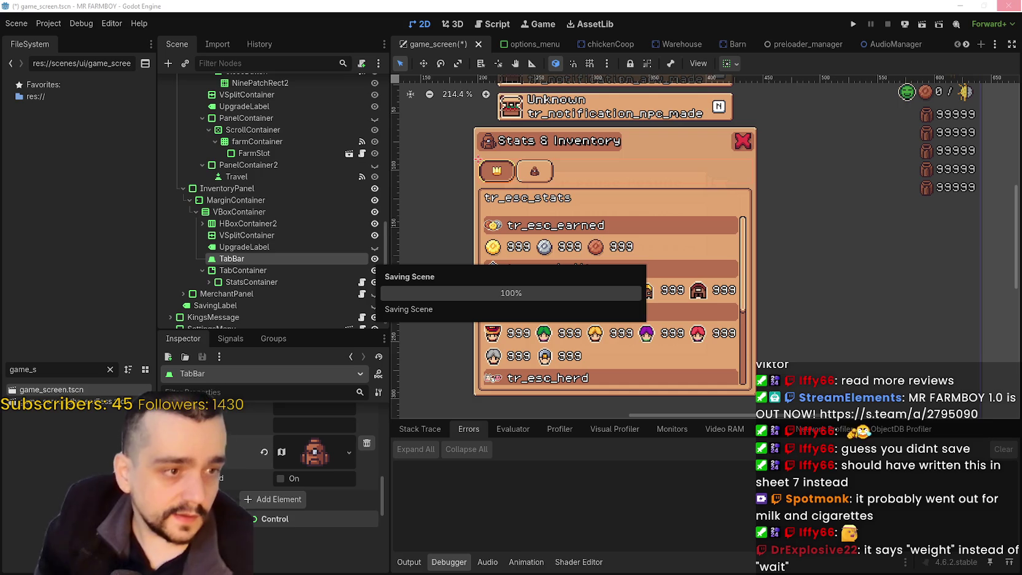
scroll(583, 165, "up", 1)
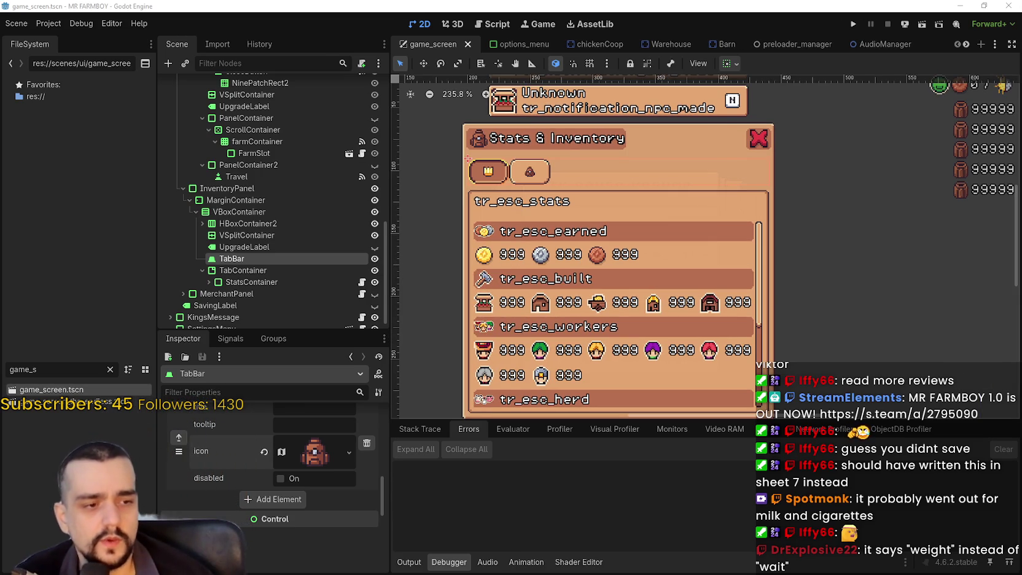
key("alt+Tab")
key("alt+Tab")
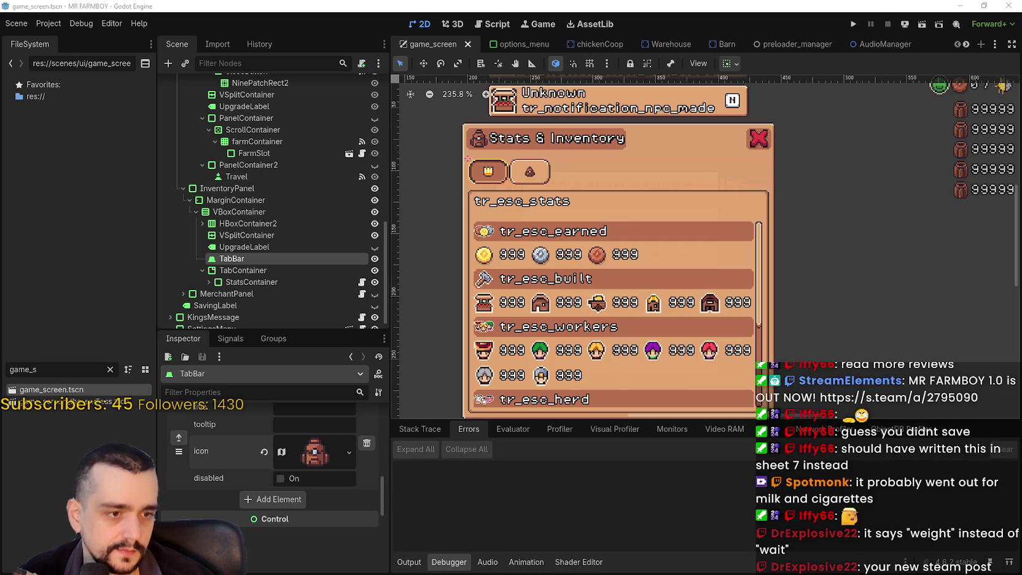
key("alt+Tab")
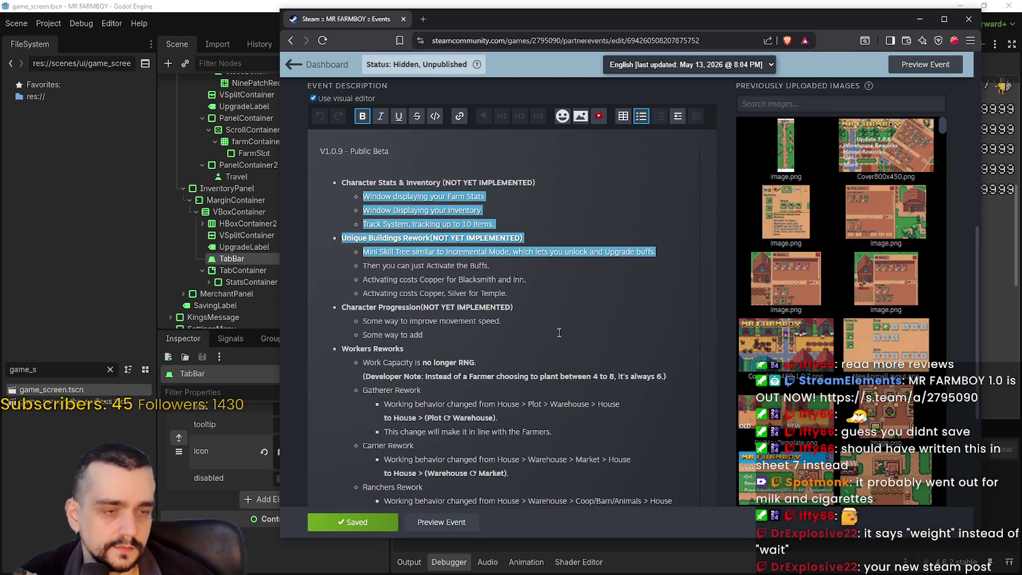
- Bring the Steam event editor forward, scroll to the Workers Reworks notes, and select the Rancher note
left_click(521, 332)
scroll(454, 258, "down", 5)
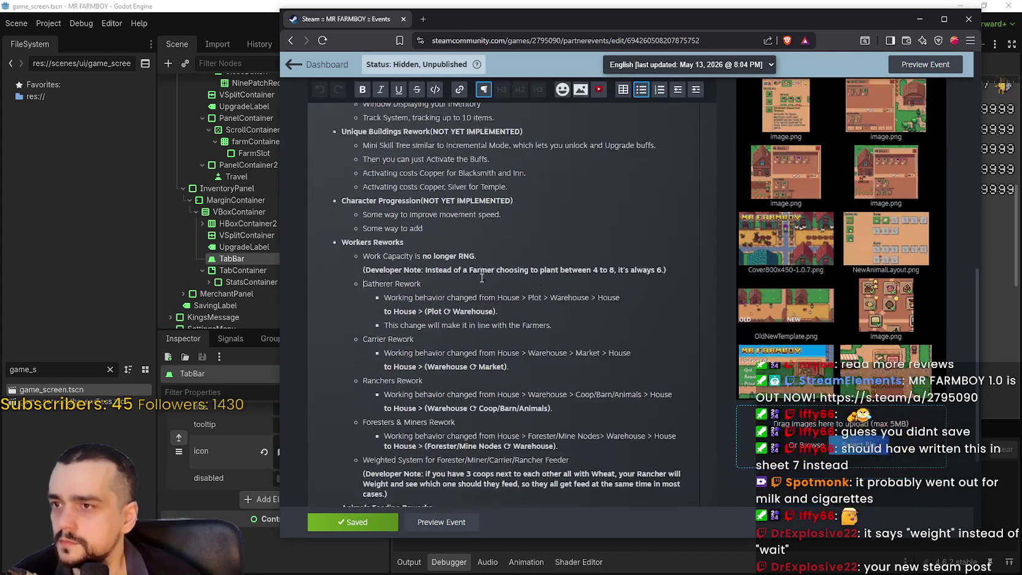
scroll(455, 259, "down", 3)
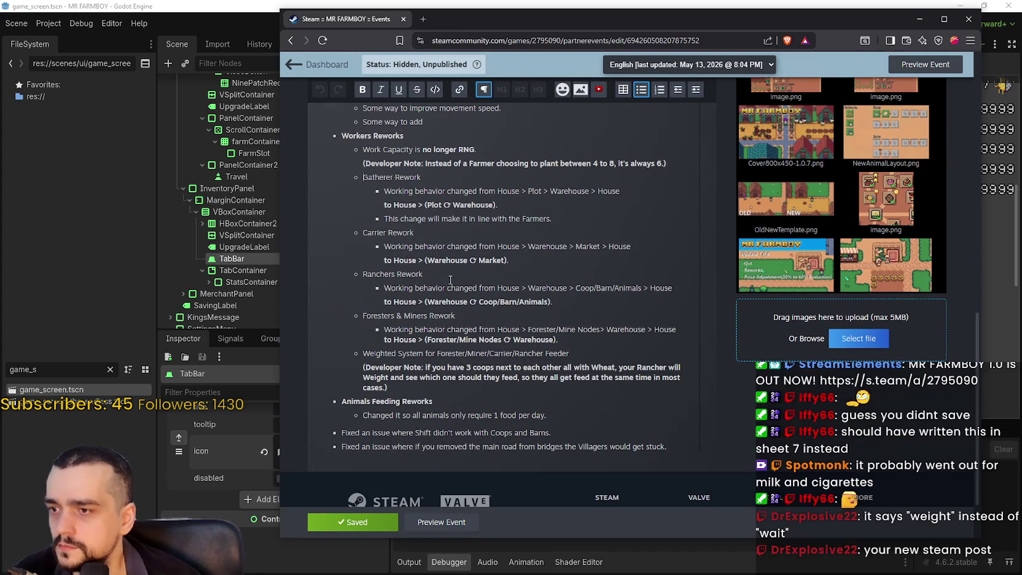
scroll(441, 274, "down", 2)
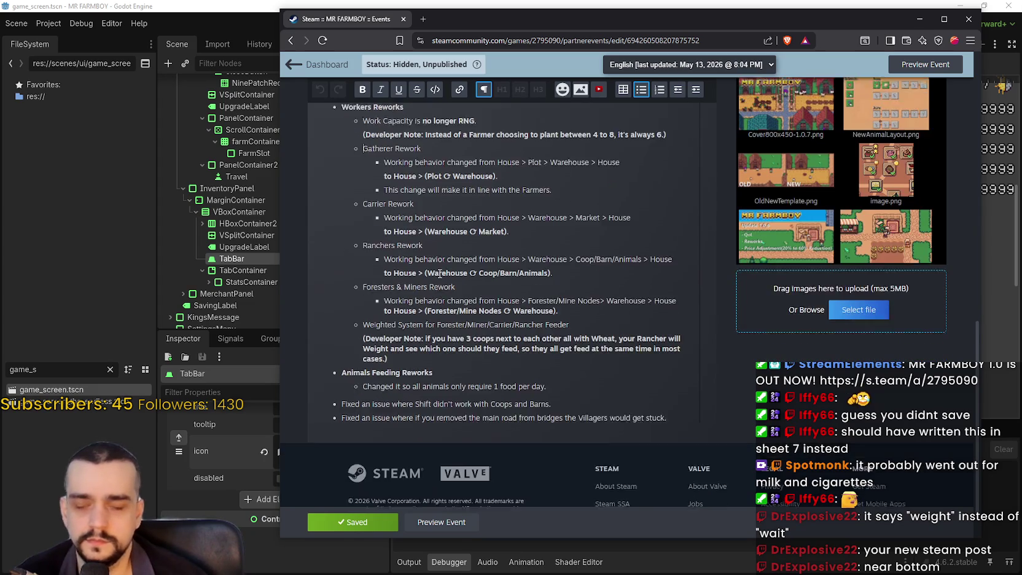
scroll(439, 273, "up", 2)
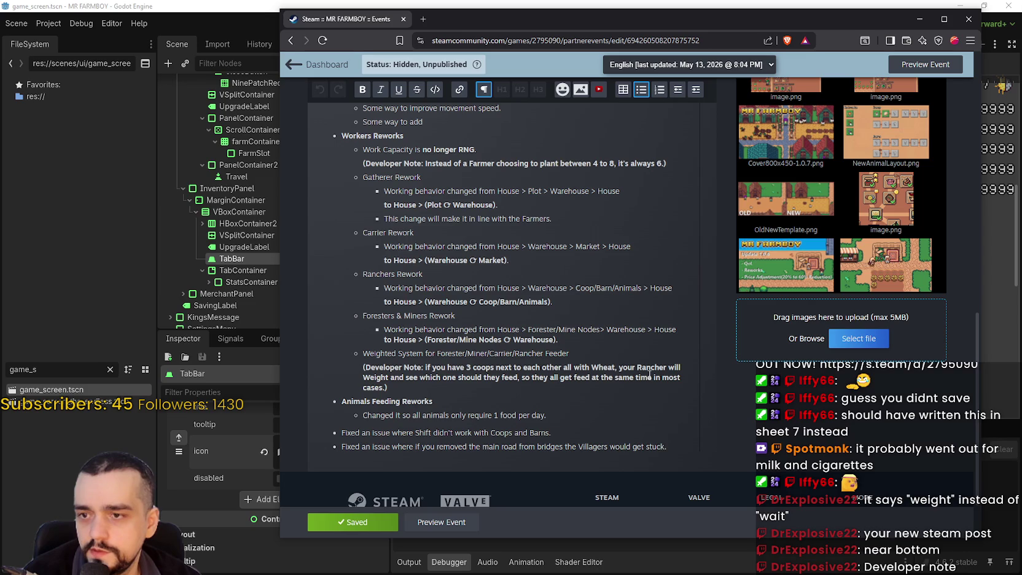
triple_click(376, 379)
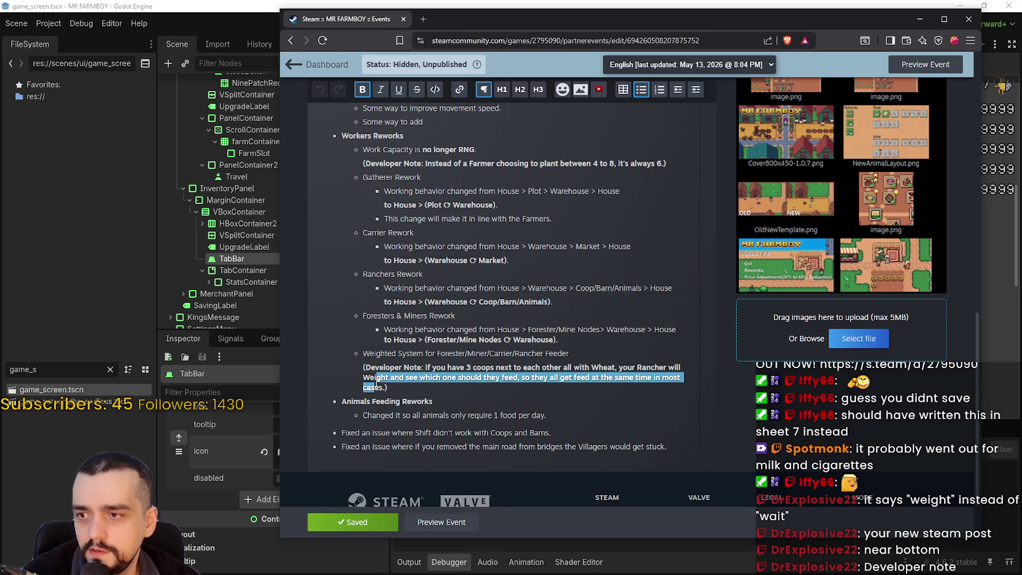
- Change 'Weight' to 'weigh' in the Rancher developer note
double_click(376, 378)
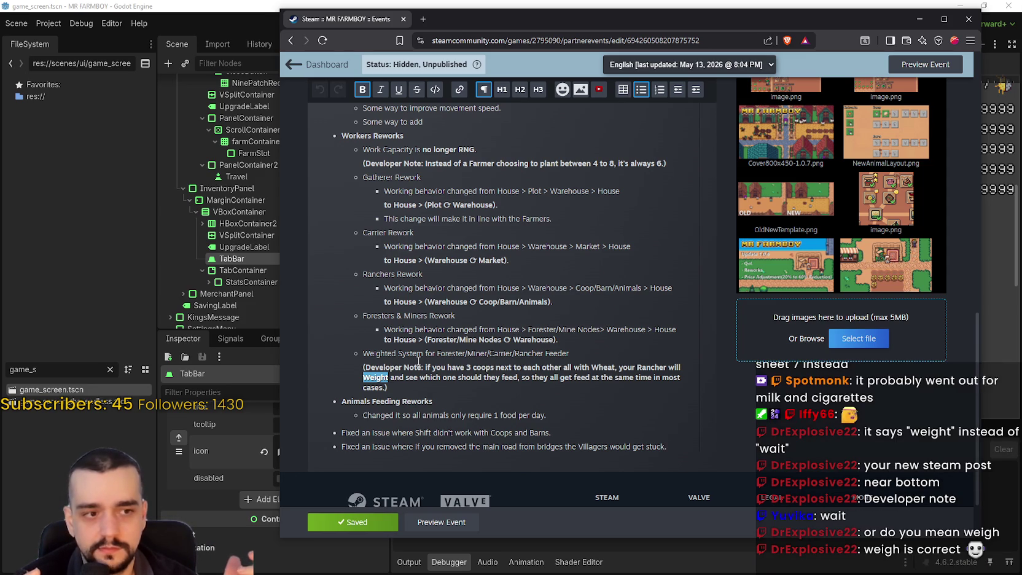
key("Right")
key("BackSpace")
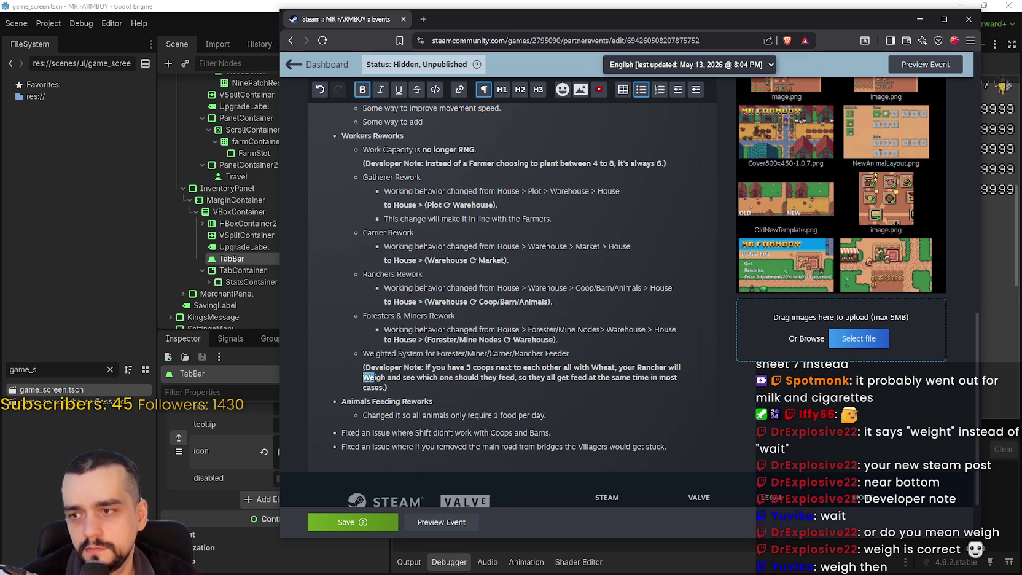
left_click(386, 356)
double_click(386, 355)
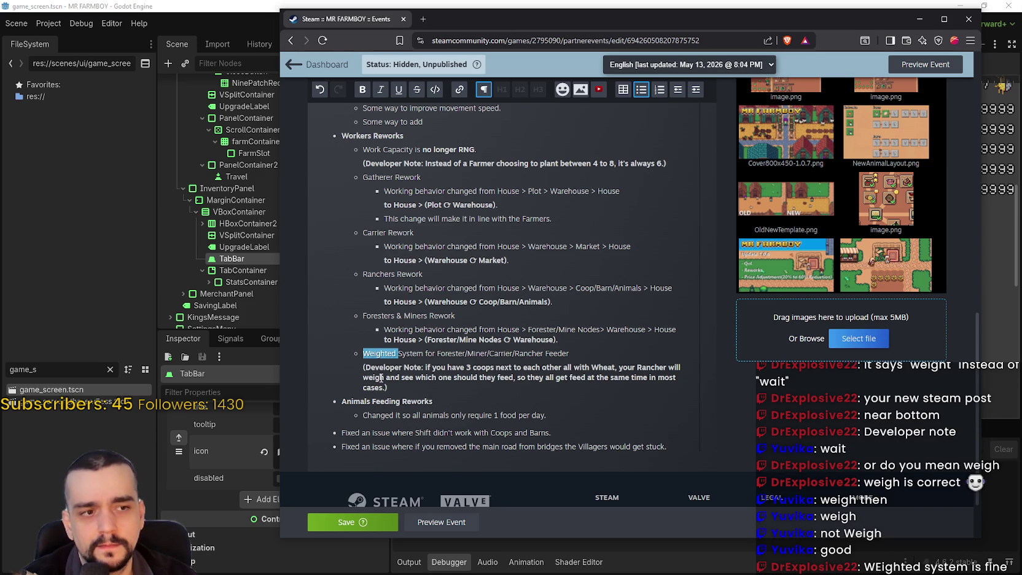
left_click(381, 377)
- Save the corrected event post and switch back to the Godot editor
left_click(352, 522)
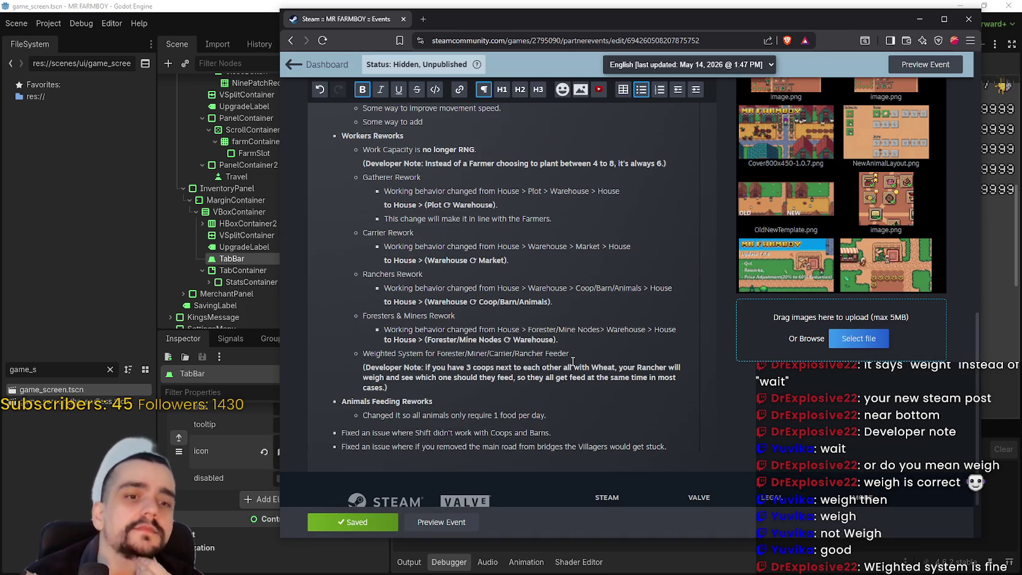
key("alt+Tab")
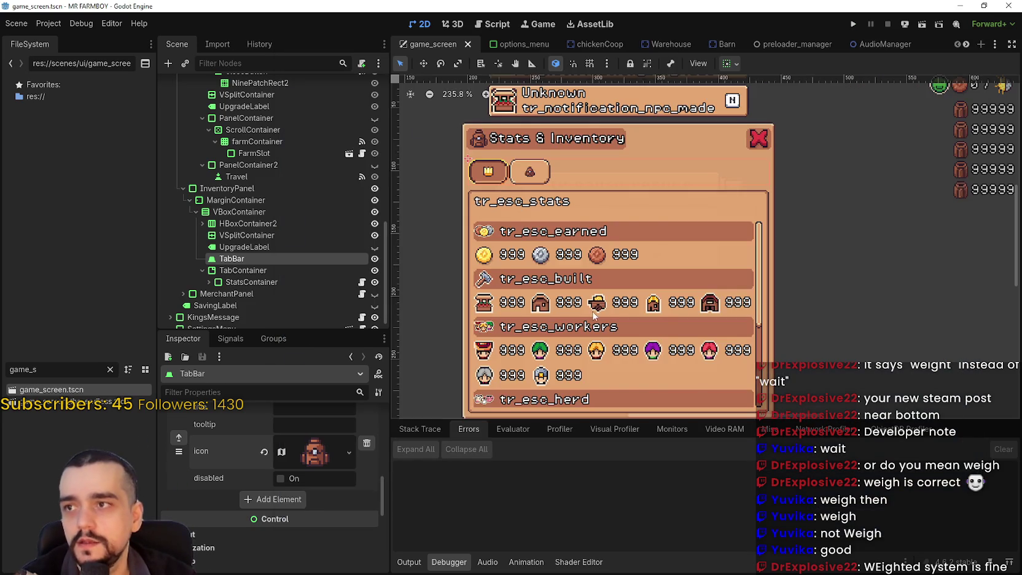
scroll(593, 314, "down", 2)
scroll(561, 251, "up", 3)
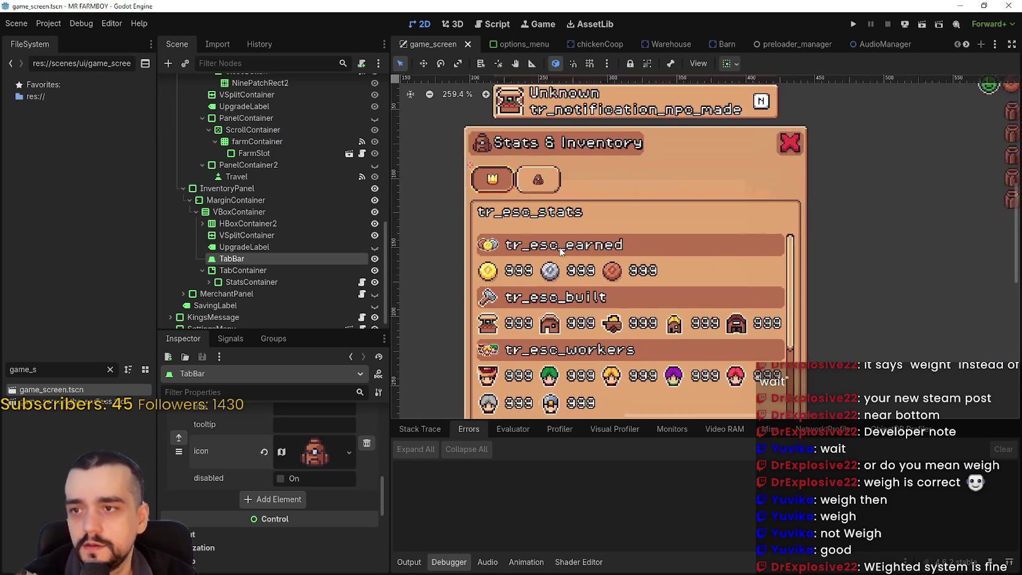
scroll(560, 250, "up", 1)
scroll(319, 476, "up", 8)
- Change the TabBar's tab_alignment from Left to Center
scroll(318, 512, "up", 3)
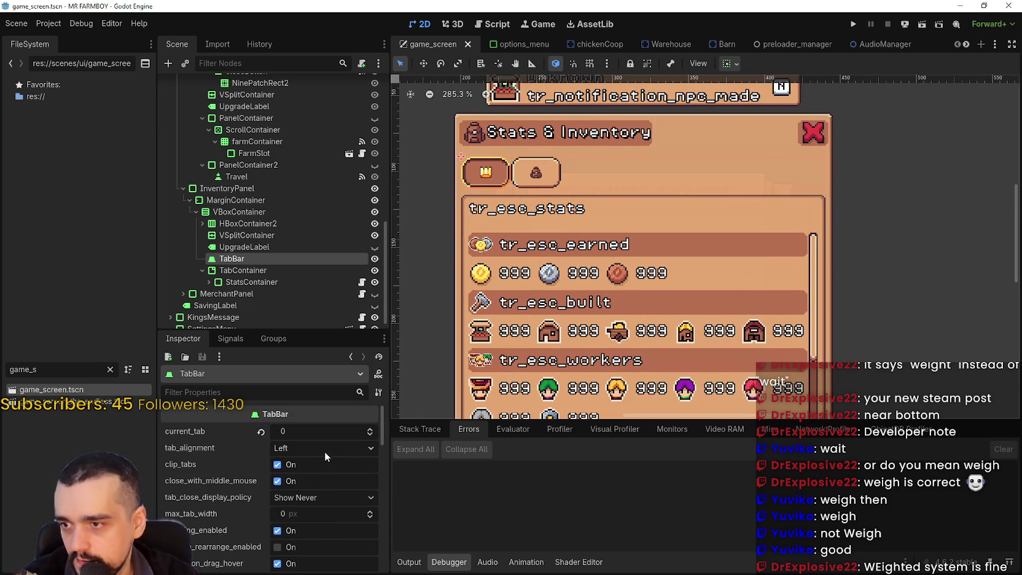
left_click(326, 453)
left_click(322, 480)
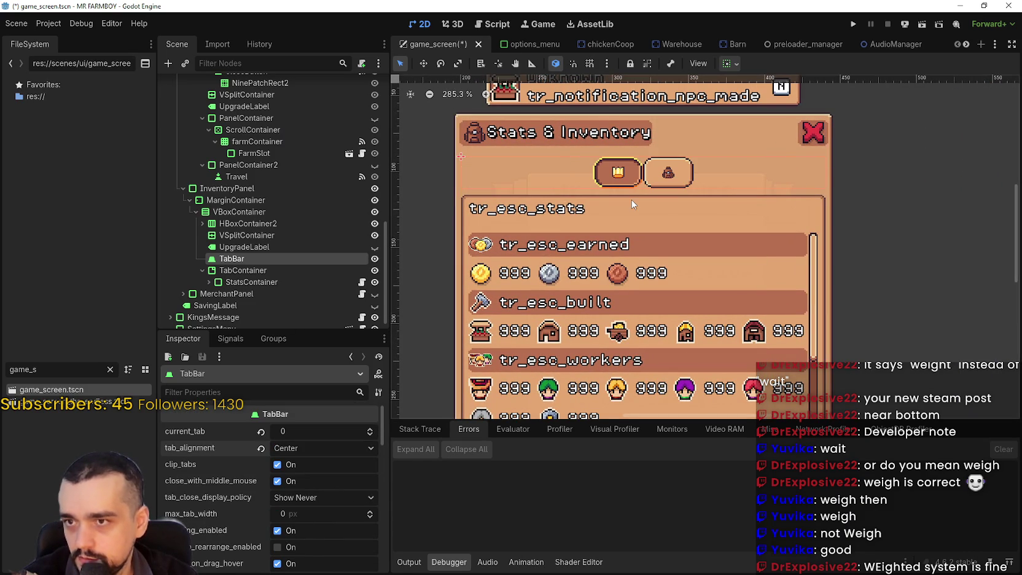
scroll(321, 479, "down", 4)
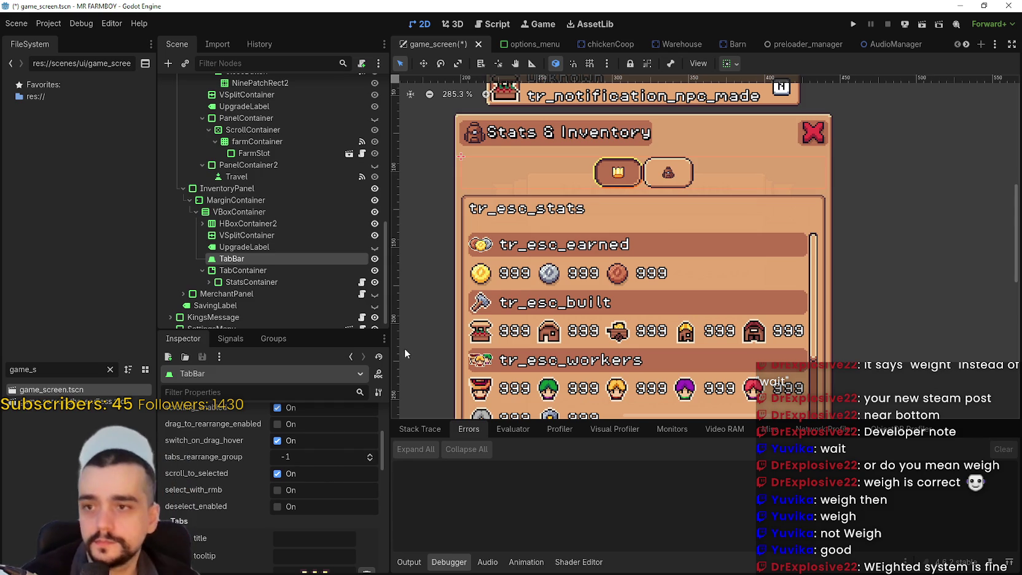
scroll(543, 335, "down", 4)
scroll(610, 286, "down", 1)
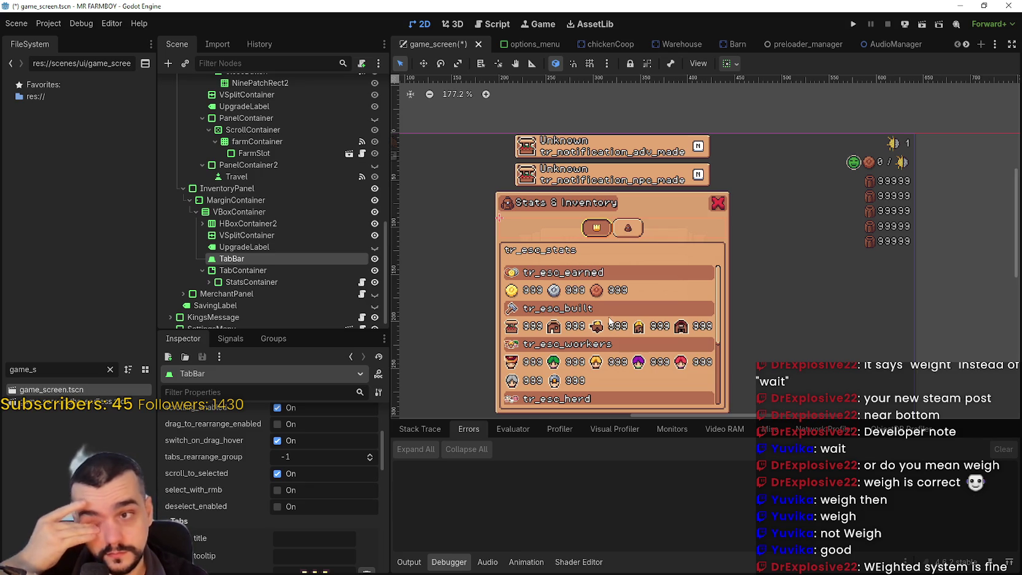
- Change the TabBar's mouse filter setting in the Mouse section
scroll(325, 516, "down", 3)
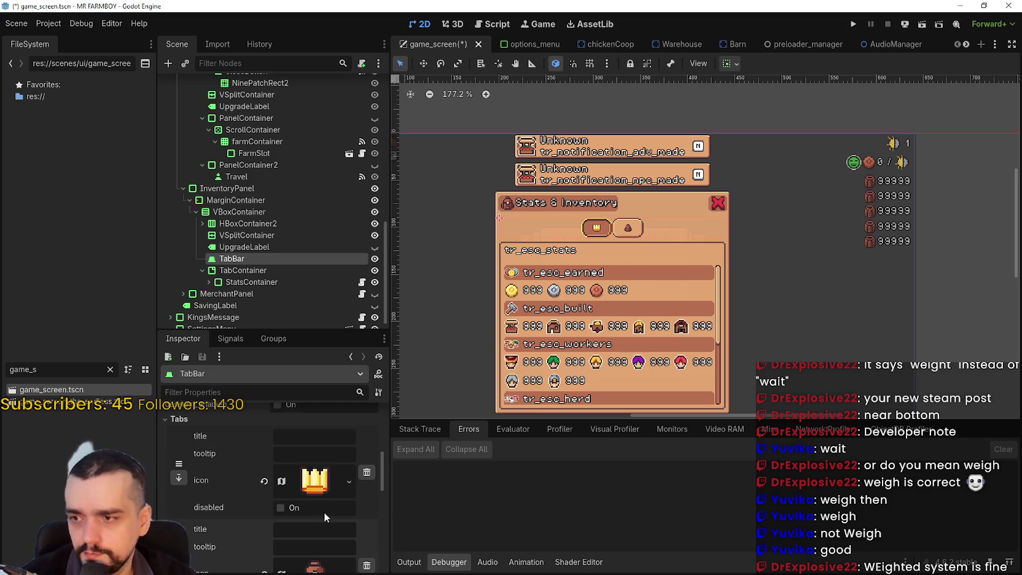
scroll(321, 503, "up", 1)
scroll(316, 516, "up", 5)
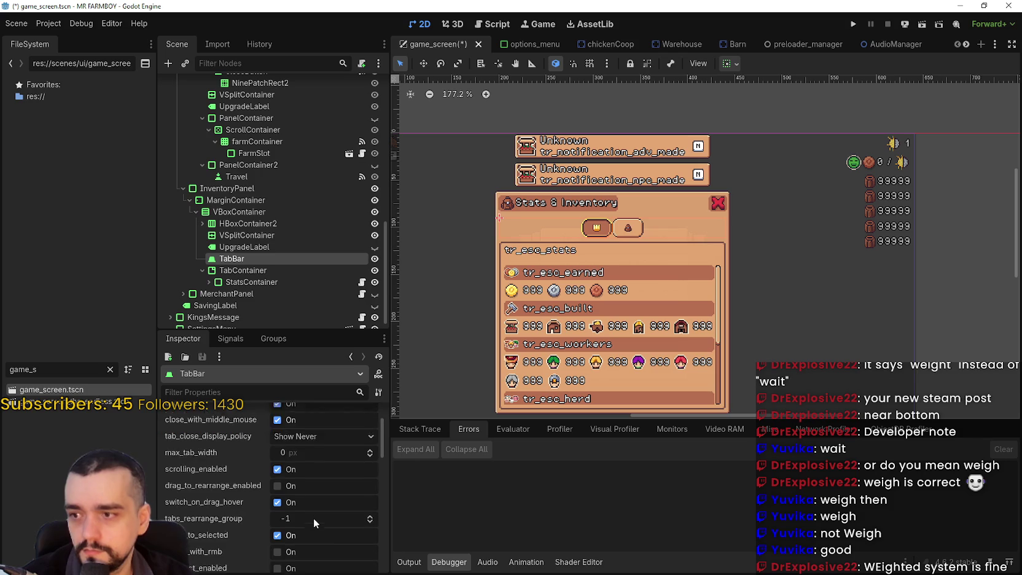
scroll(313, 518, "down", 10)
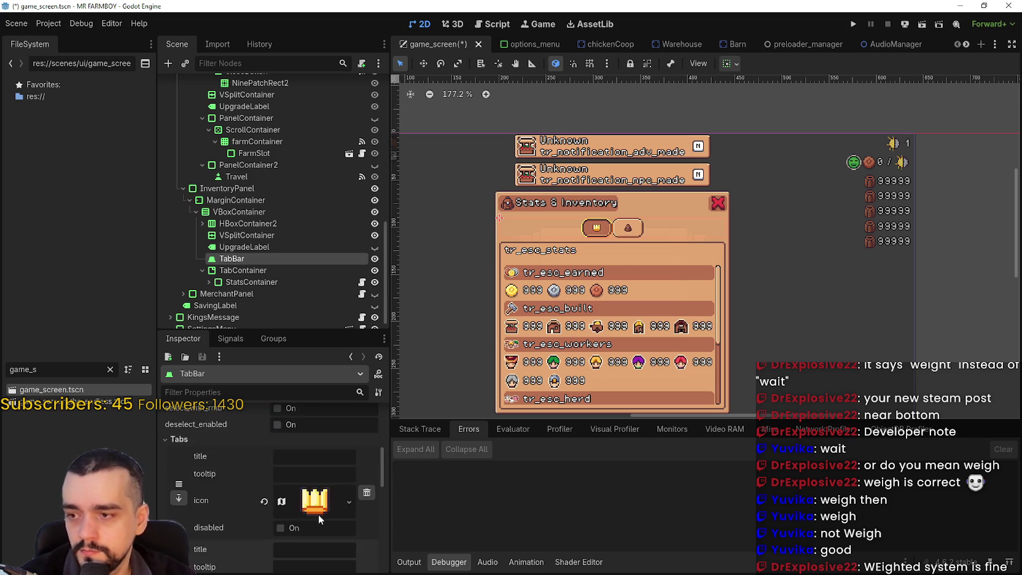
left_click(277, 485)
scroll(278, 459, "down", 3)
left_click(305, 418)
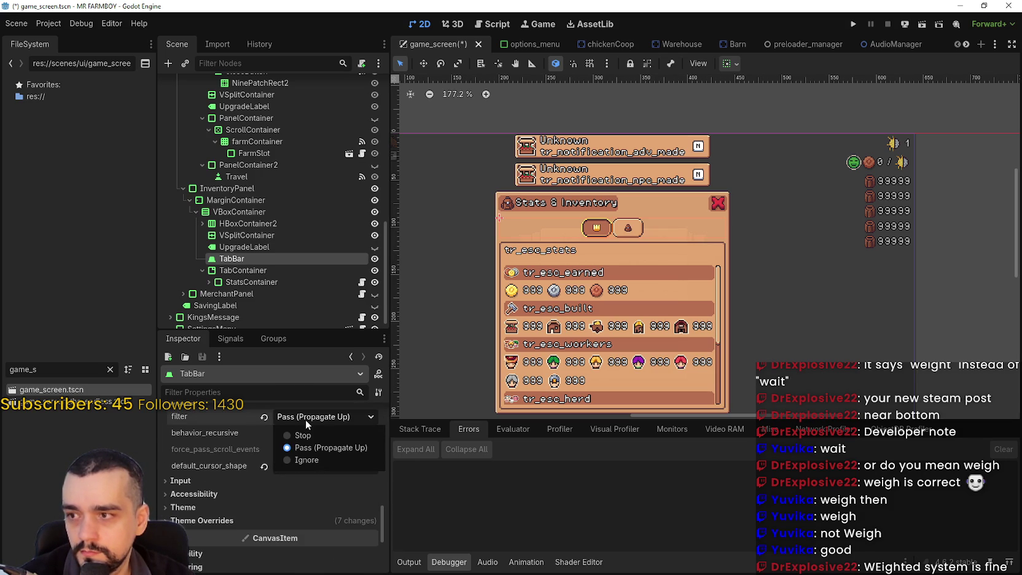
left_click(307, 459)
scroll(247, 485, "down", 2)
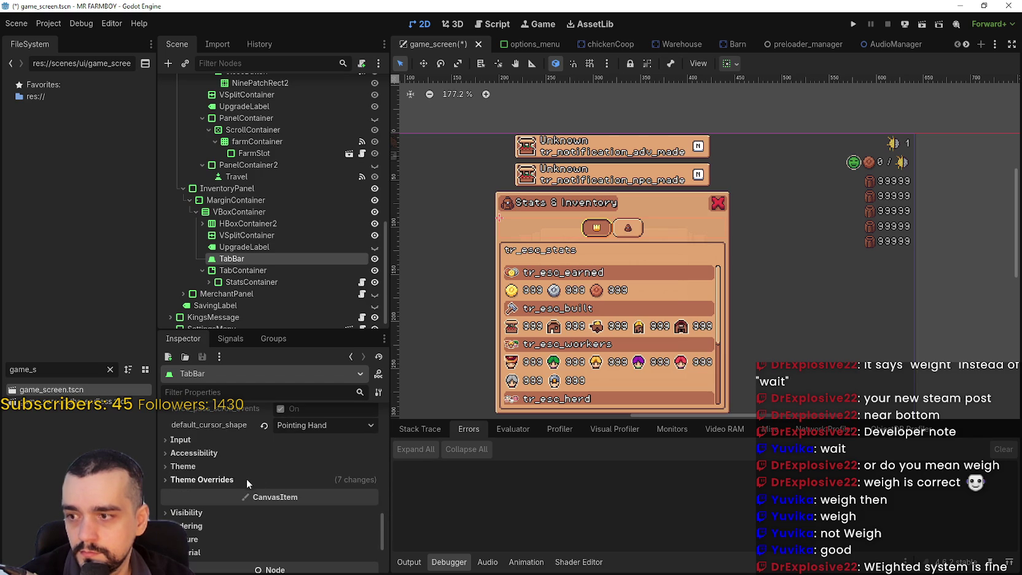
- Override the TabBar's tab_separation constant to 24, leaving h_separation at its default
left_click(248, 479)
scroll(249, 477, "down", 2)
left_click(249, 463)
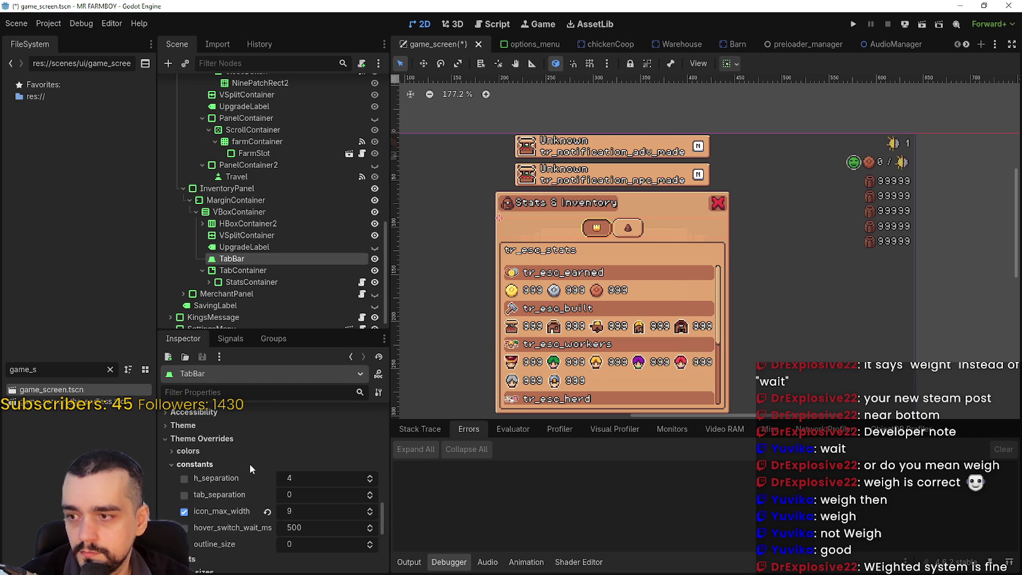
scroll(305, 528, "down", 2)
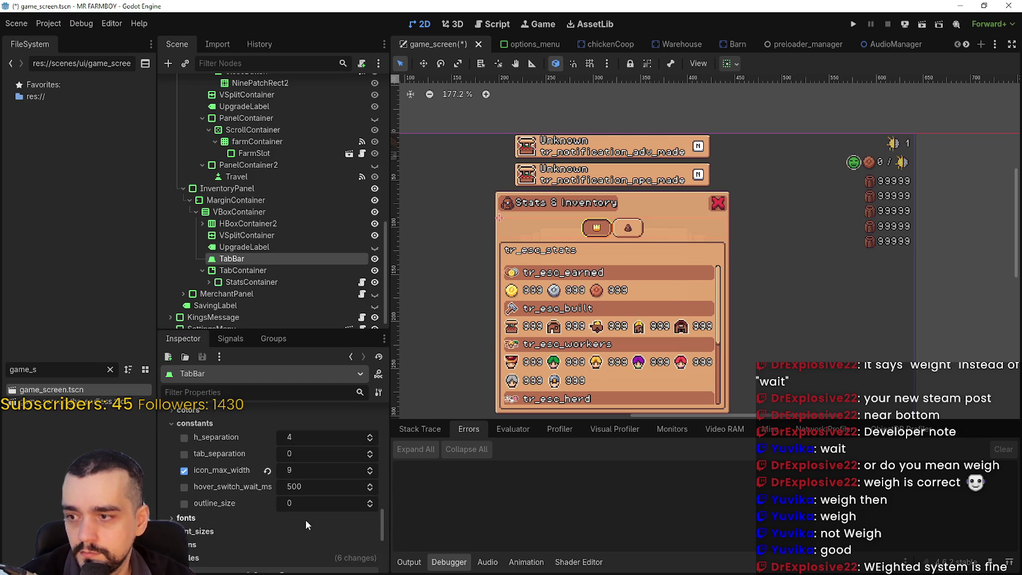
mouse_move(269, 485)
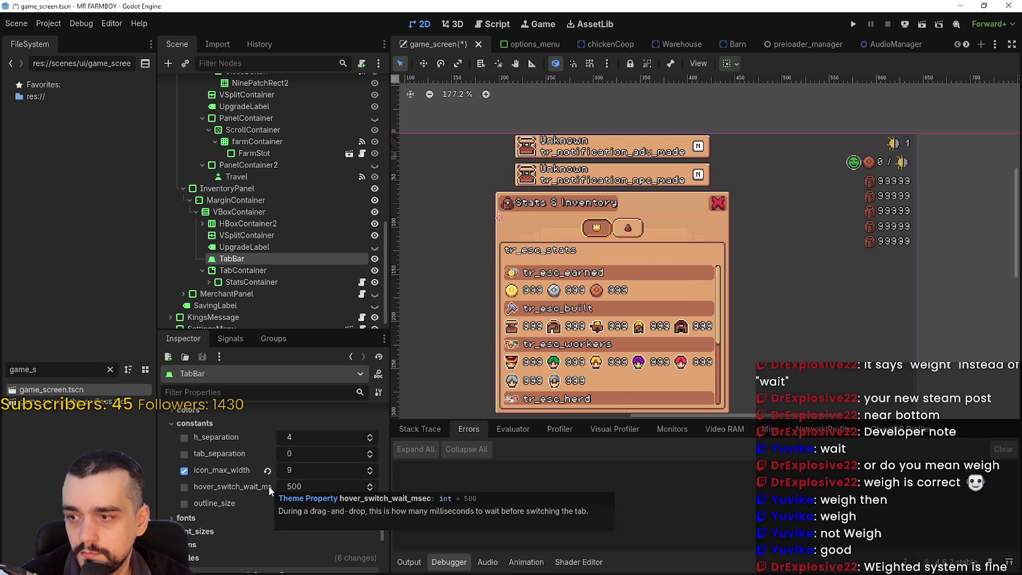
scroll(268, 485, "down", 3)
scroll(268, 492, "up", 6)
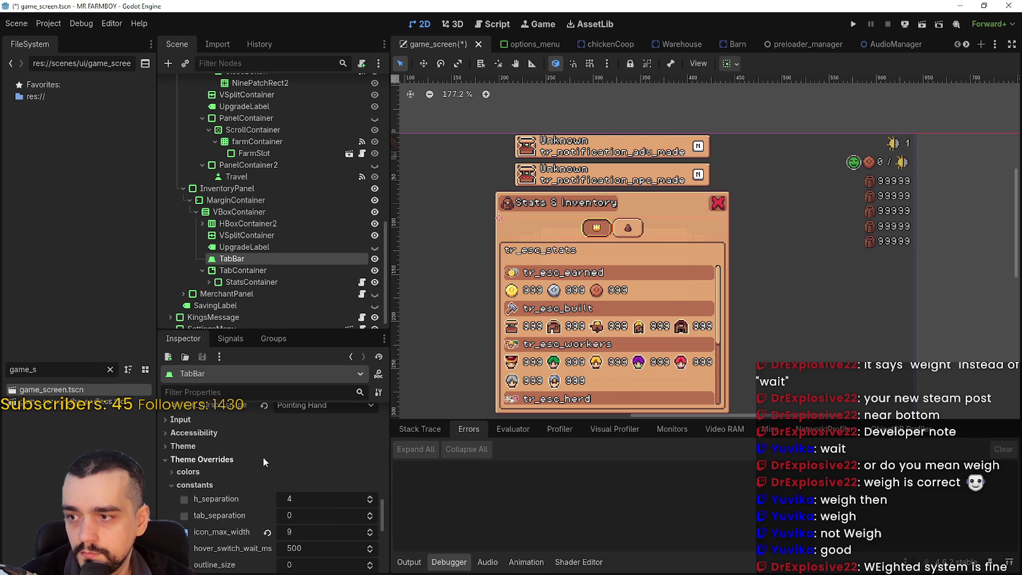
left_click(266, 445)
left_click(266, 443)
scroll(238, 481, "down", 3)
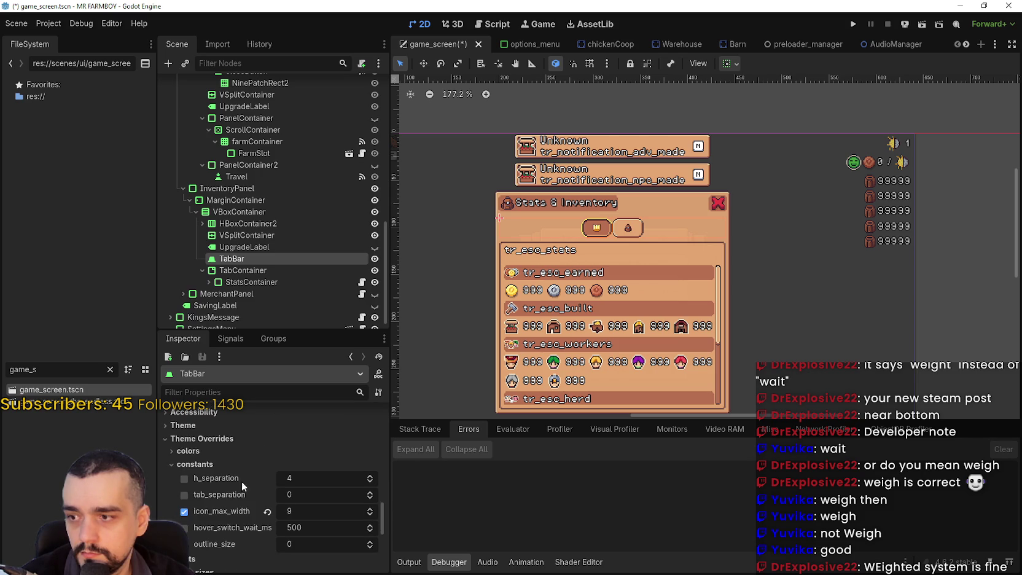
left_click(370, 434)
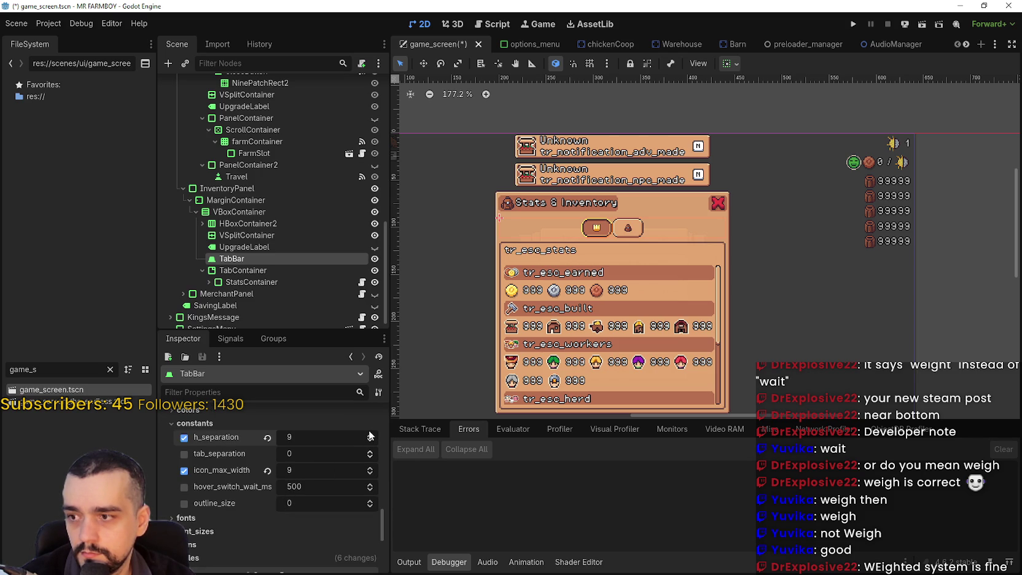
left_click(370, 434)
left_click(369, 435)
left_click(268, 437)
left_click_drag(280, 456, 319, 457)
scroll(534, 276, "up", 6)
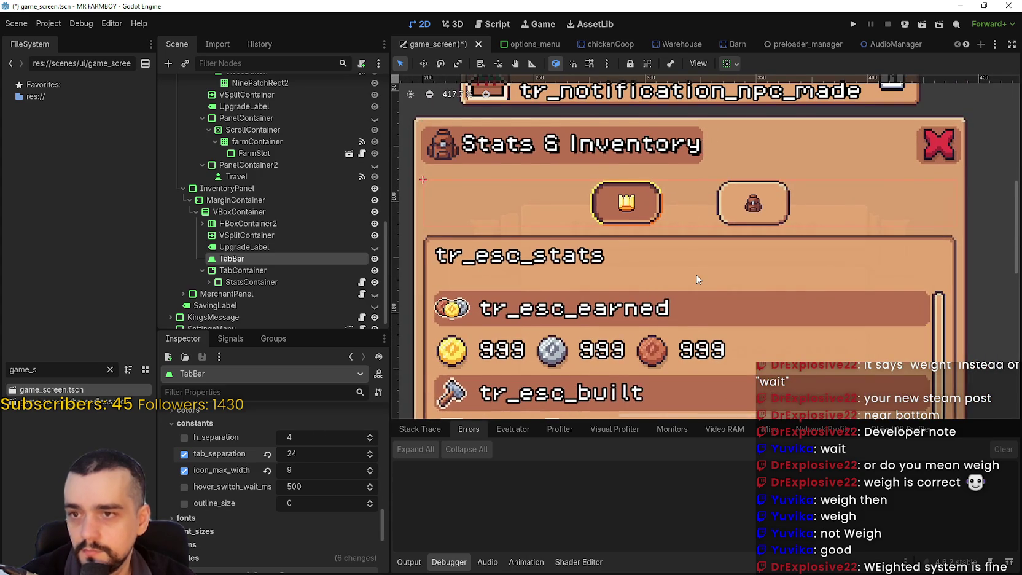
scroll(697, 270, "down", 2)
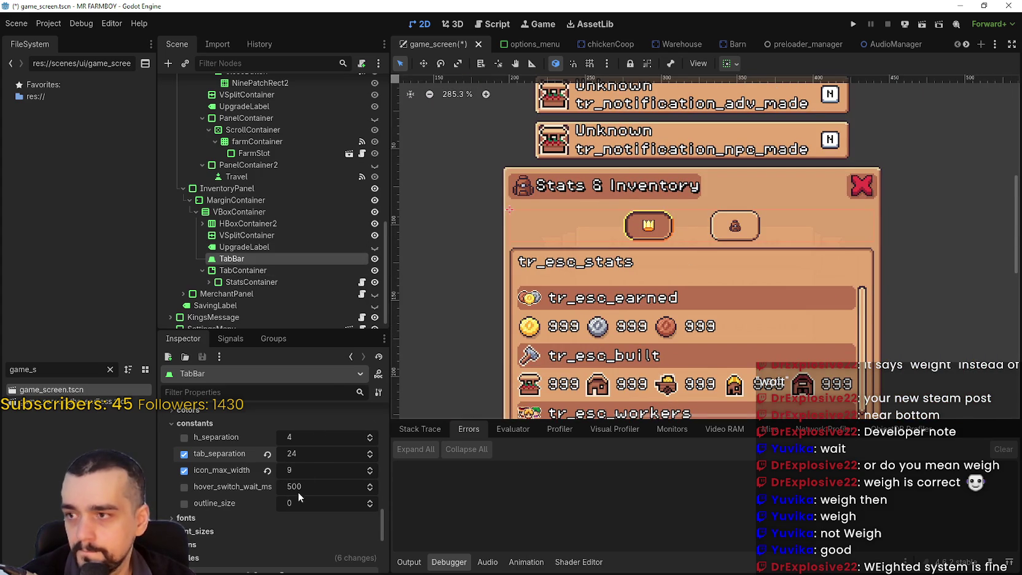
scroll(297, 492, "down", 2)
left_click(227, 497)
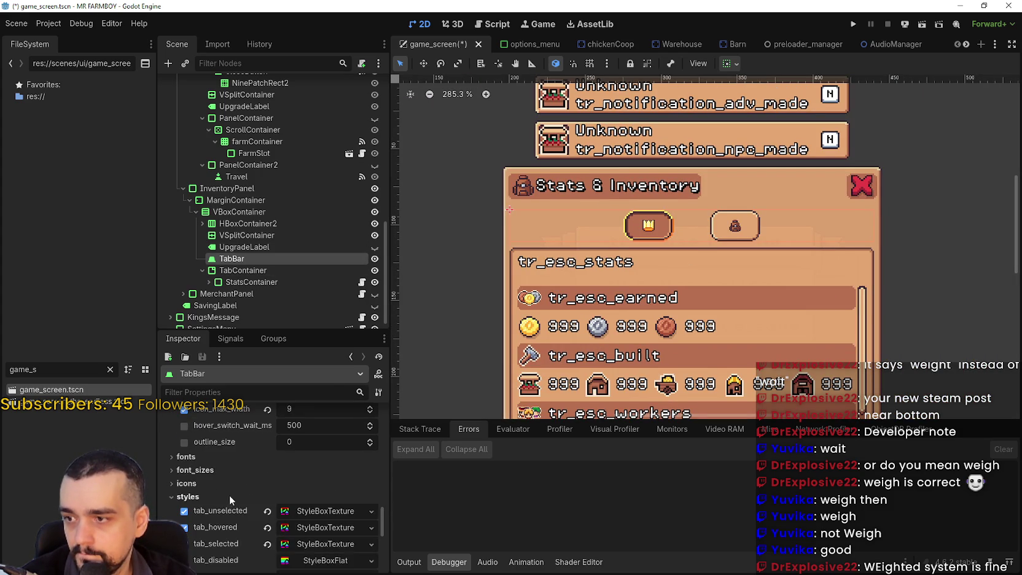
scroll(260, 473, "down", 3)
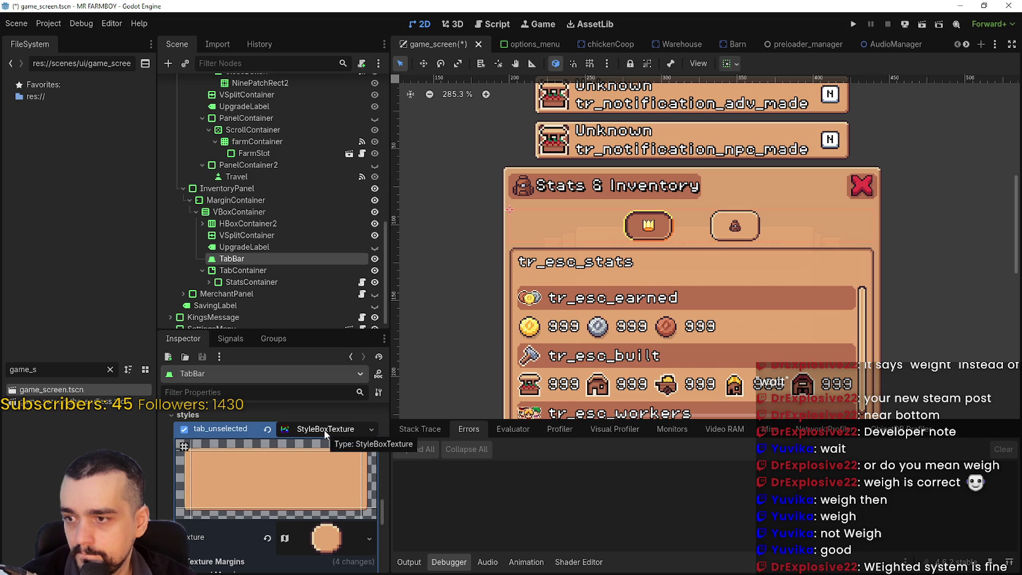
scroll(312, 470, "down", 3)
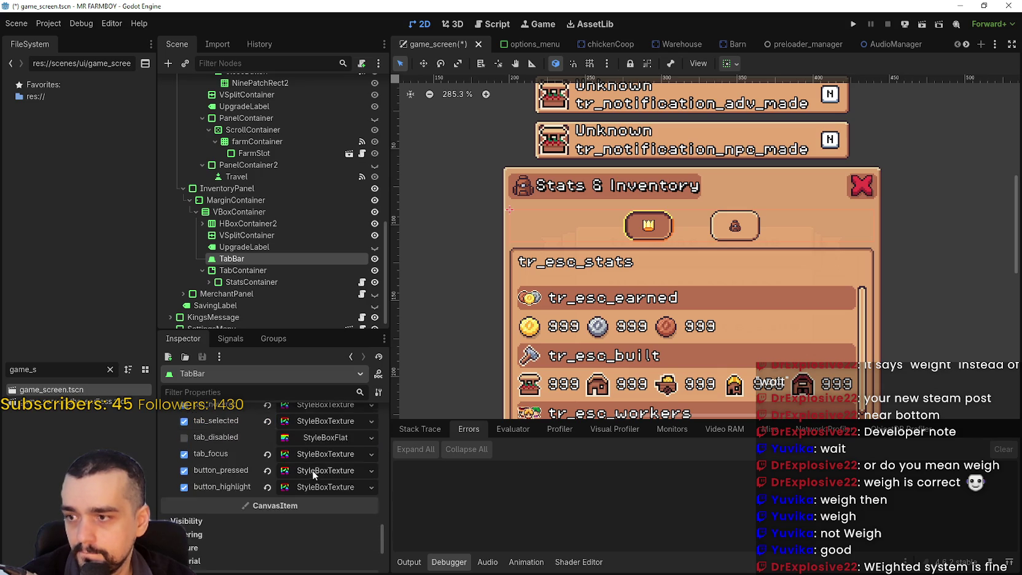
scroll(309, 466, "up", 5)
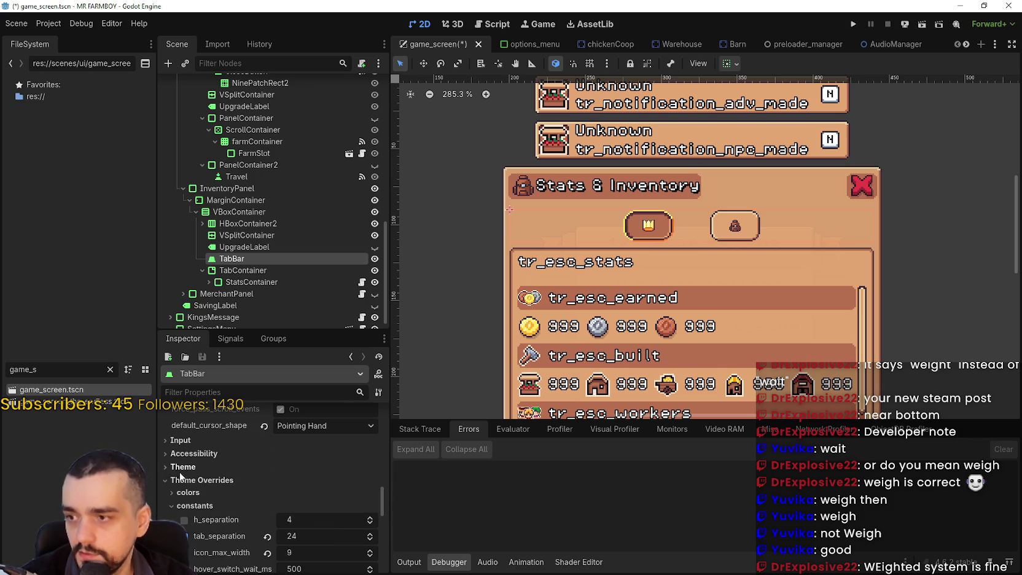
scroll(316, 518, "up", 2)
scroll(312, 502, "down", 8)
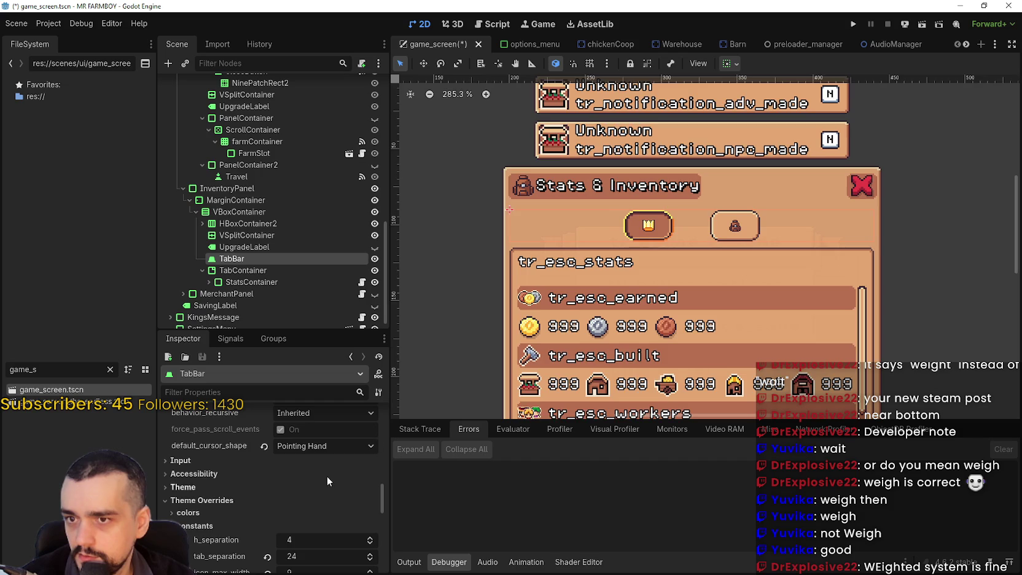
scroll(794, 210, "down", 2)
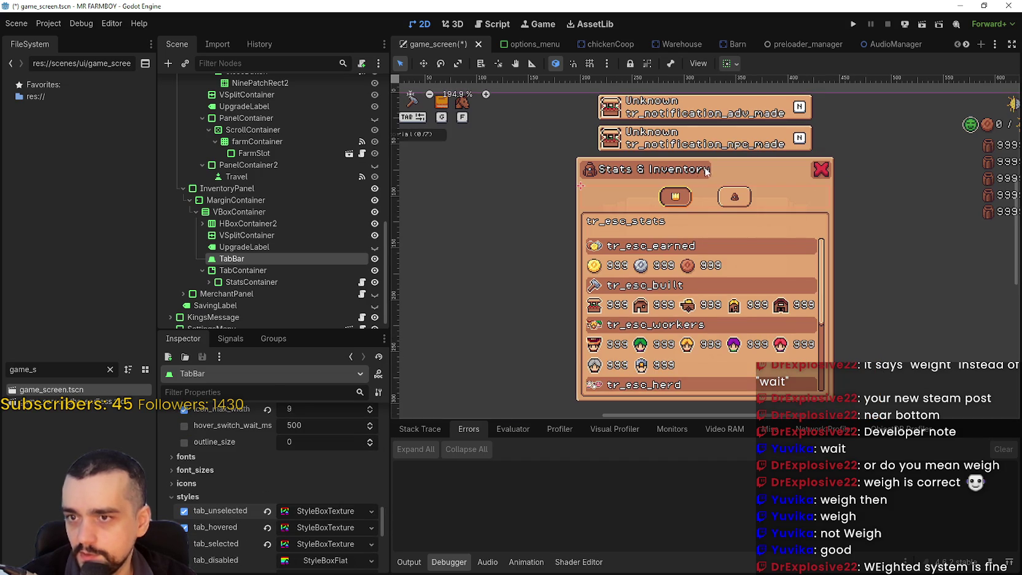
scroll(730, 188, "up", 6)
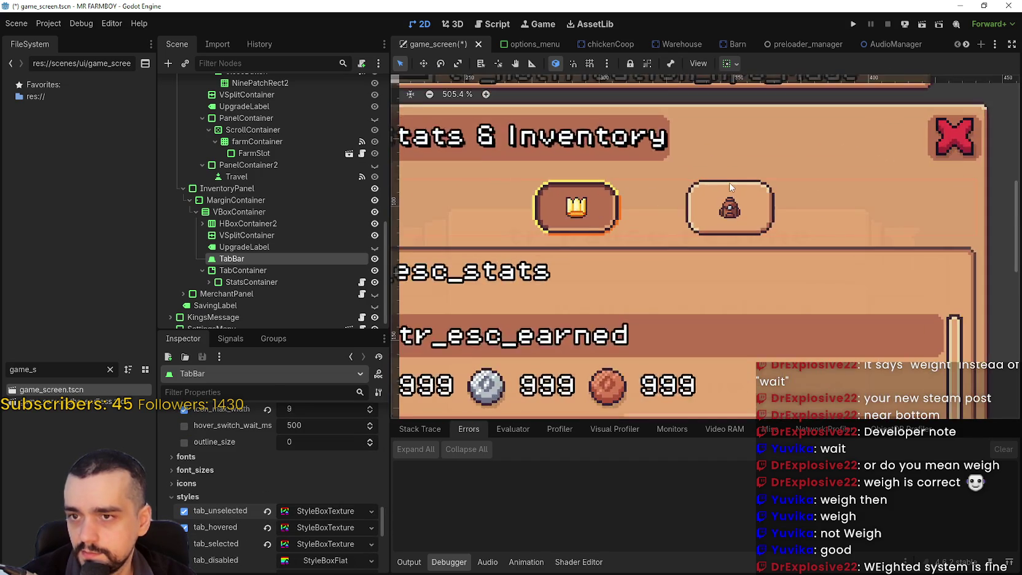
scroll(730, 188, "down", 6)
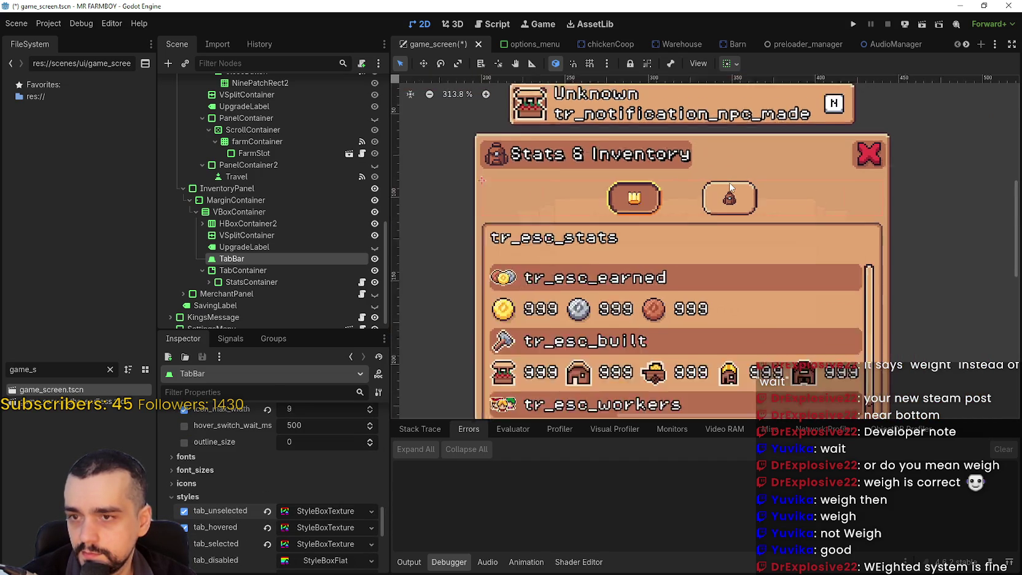
scroll(734, 234, "up", 6)
scroll(735, 234, "down", 5)
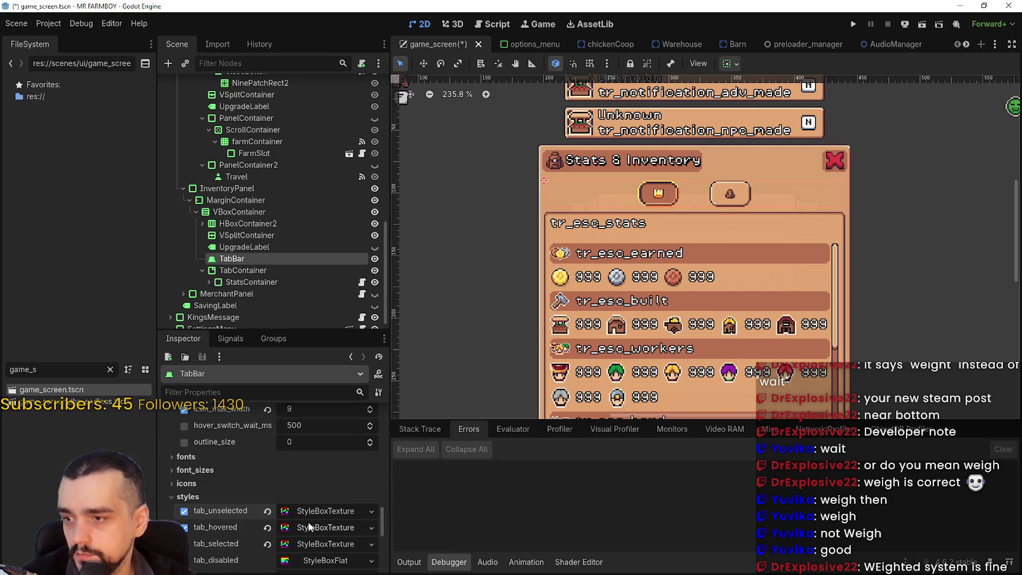
scroll(307, 528, "down", 3)
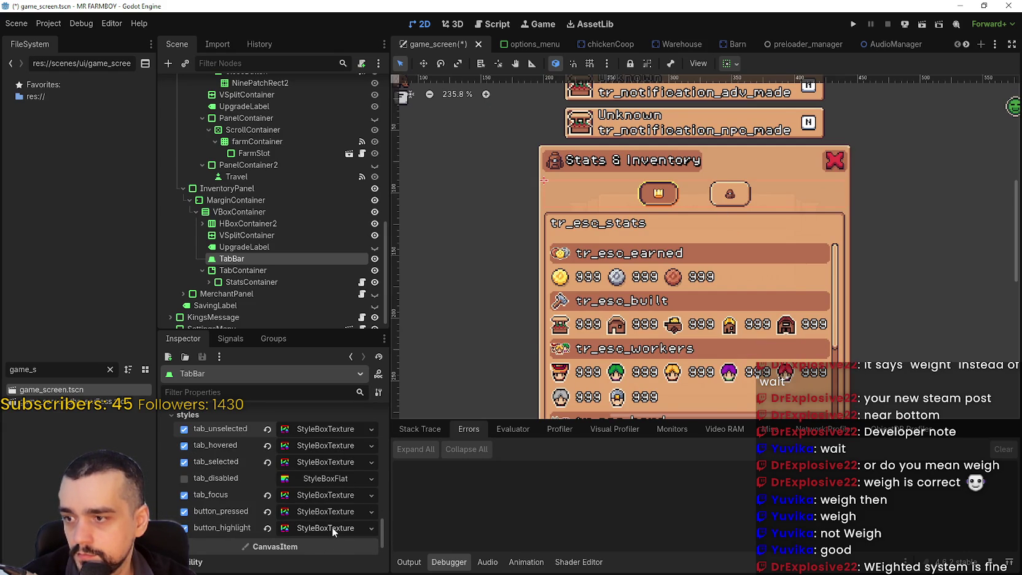
scroll(305, 509, "up", 3)
left_click(305, 509)
scroll(306, 527, "down", 2)
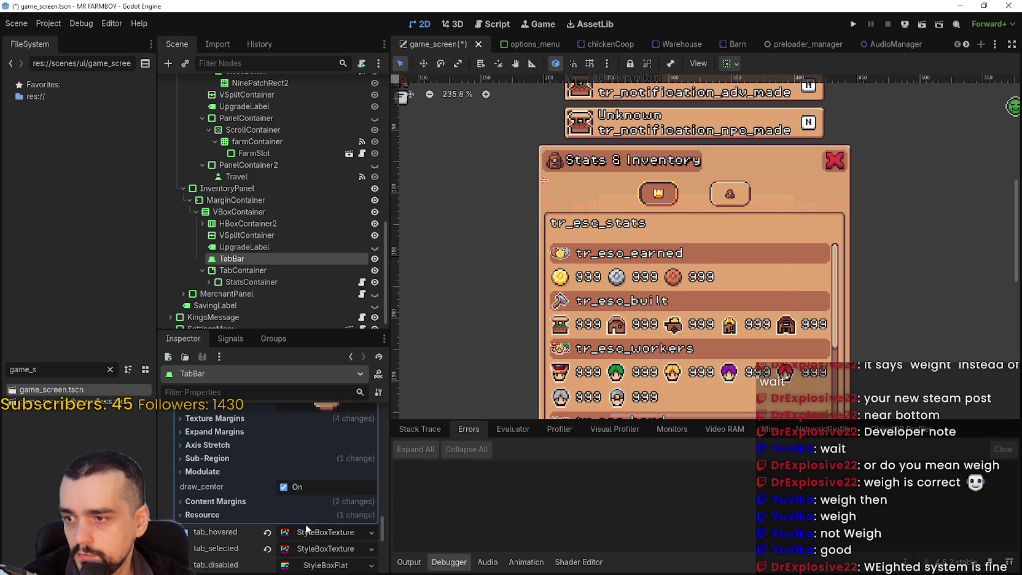
left_click(217, 503)
left_click(218, 502)
left_click(238, 433)
left_click(239, 432)
left_click(239, 418)
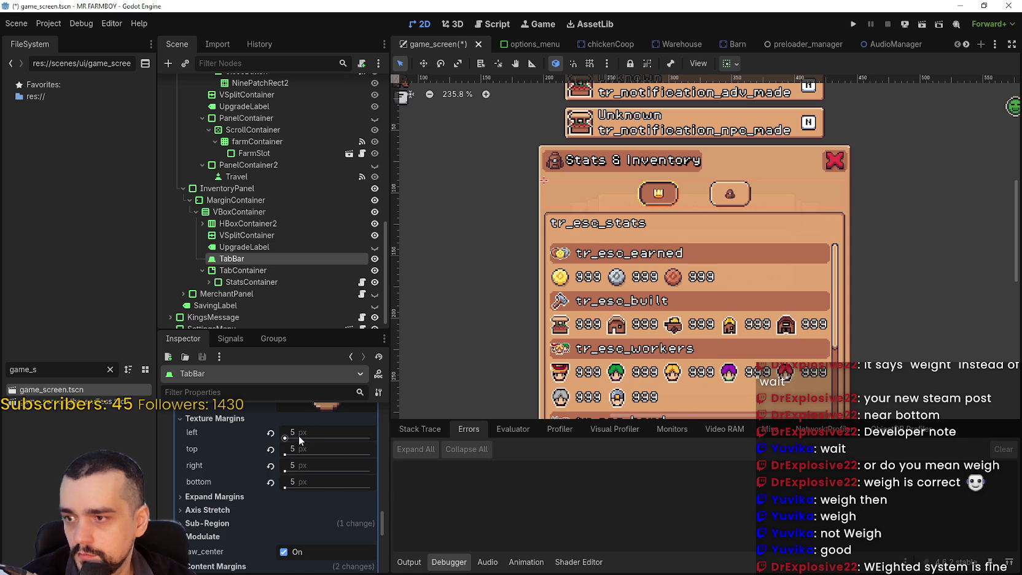
left_click_drag(300, 437, 358, 437)
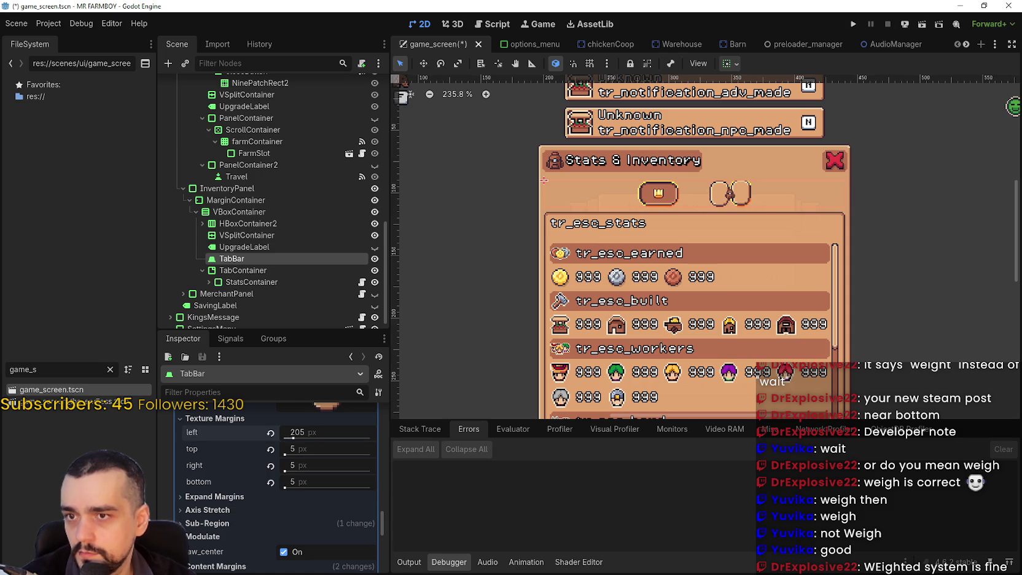
left_click(310, 432)
type("5")
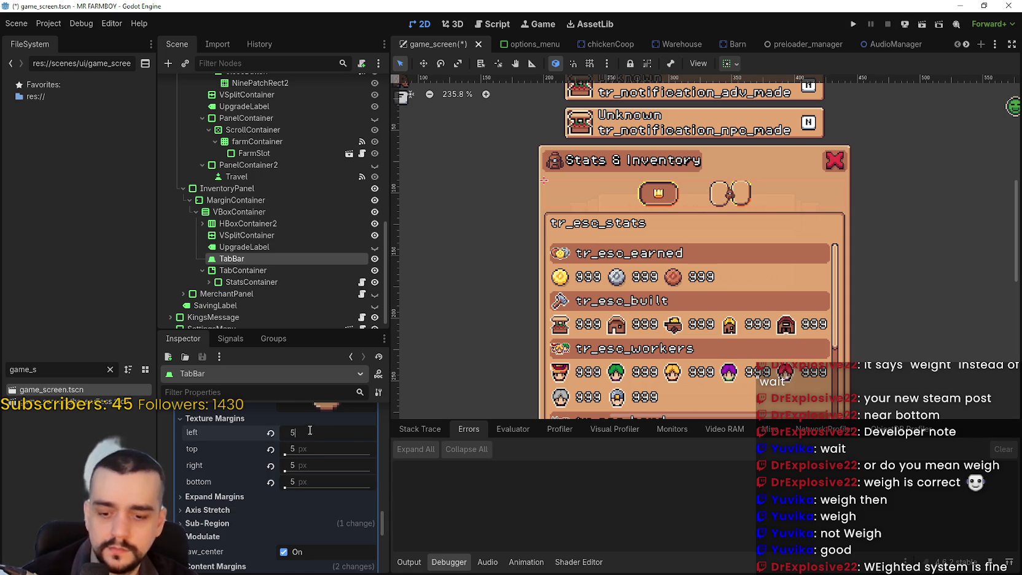
scroll(315, 466, "up", 5)
left_click(321, 479)
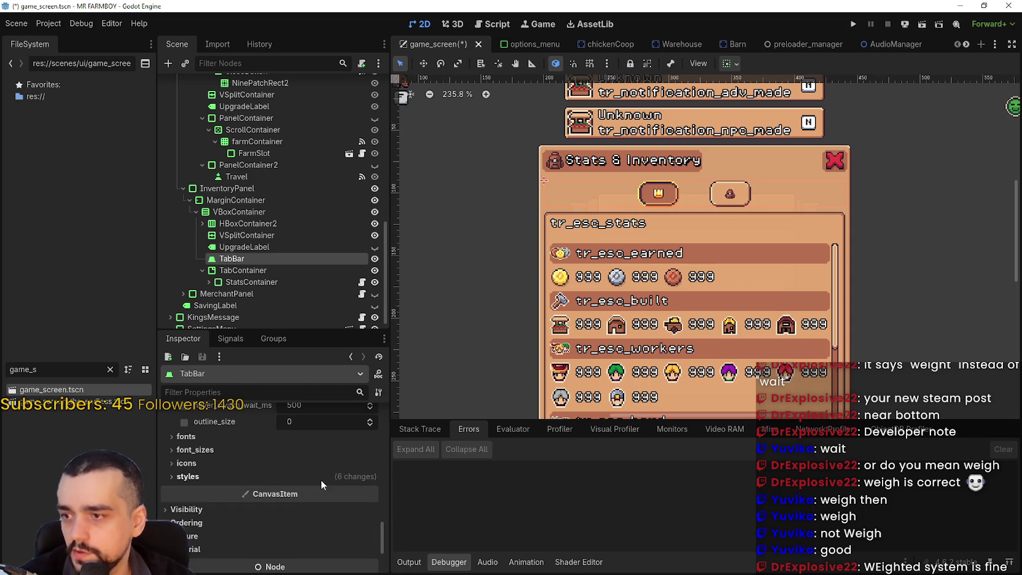
scroll(321, 478, "up", 3)
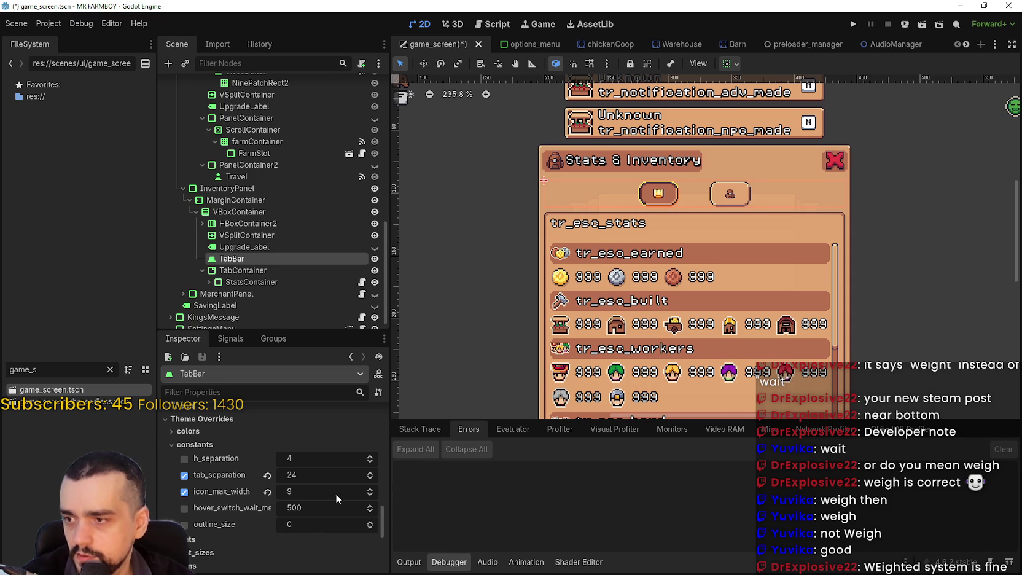
scroll(204, 532, "down", 2)
left_click(204, 512)
left_click(205, 504)
left_click(215, 516)
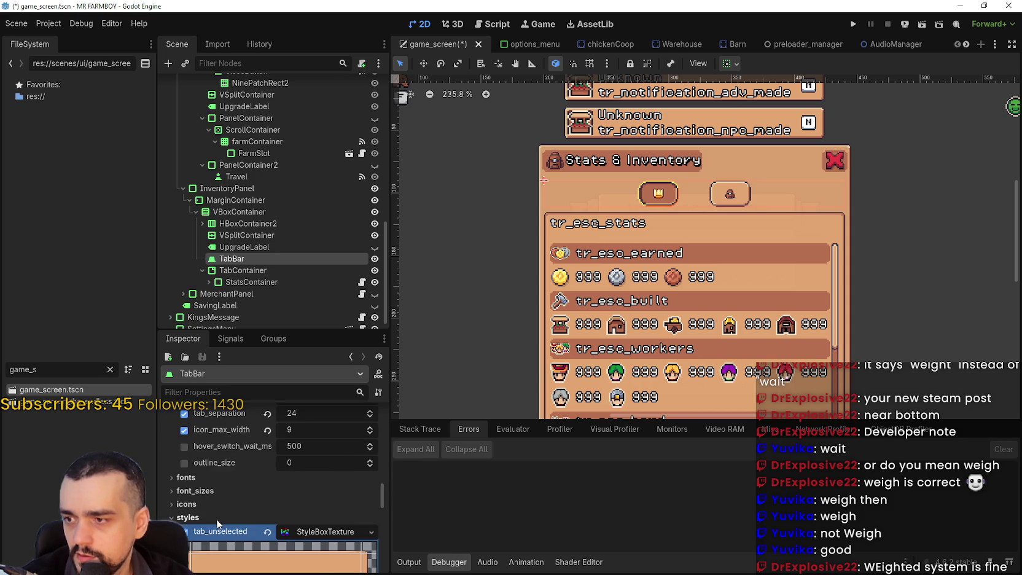
scroll(216, 523, "down", 3)
left_click(338, 447)
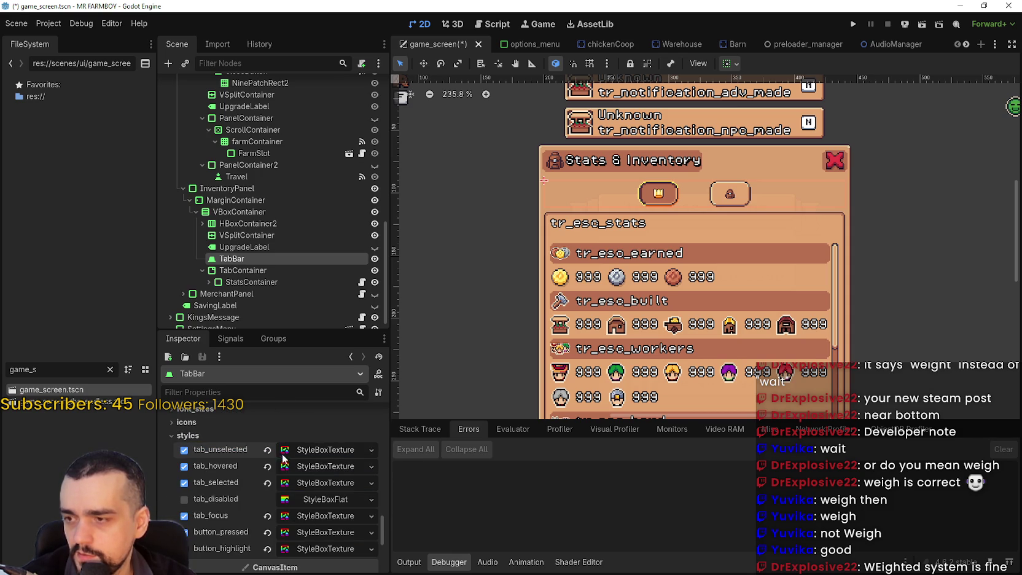
scroll(287, 508, "up", 5)
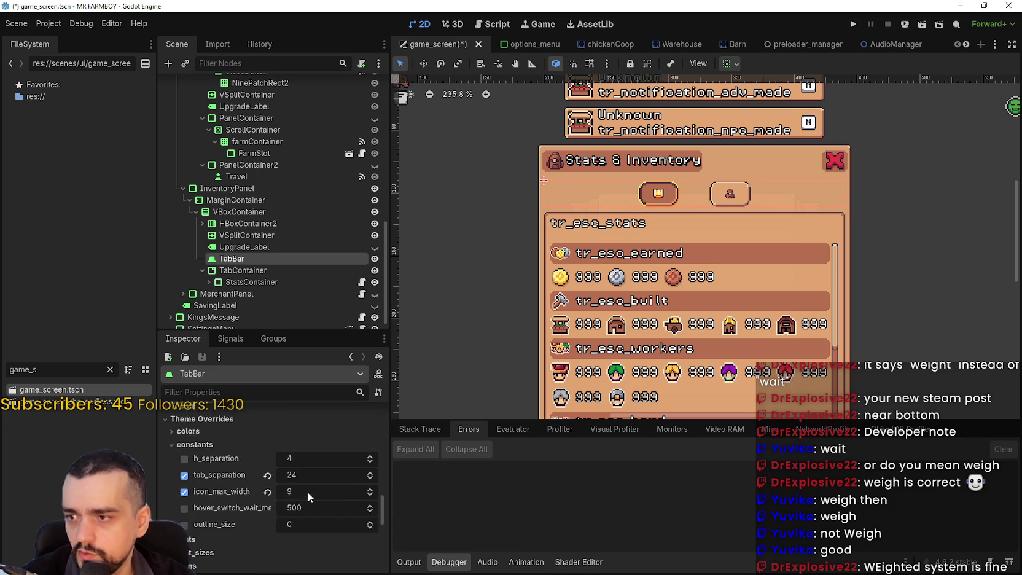
scroll(307, 491, "down", 4)
scroll(643, 187, "up", 2)
scroll(643, 187, "up", 2)
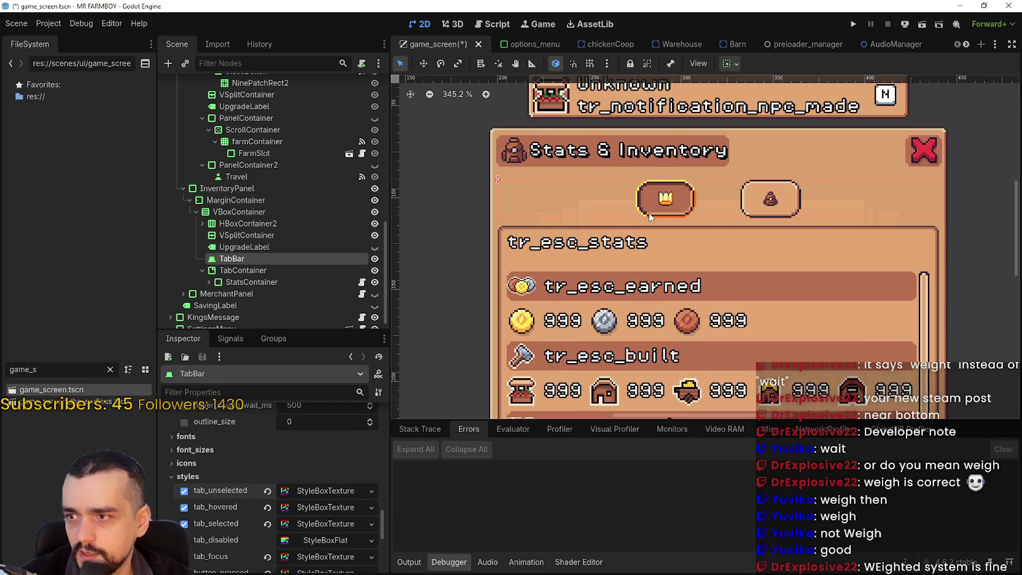
scroll(334, 497, "up", 2)
scroll(332, 506, "up", 10)
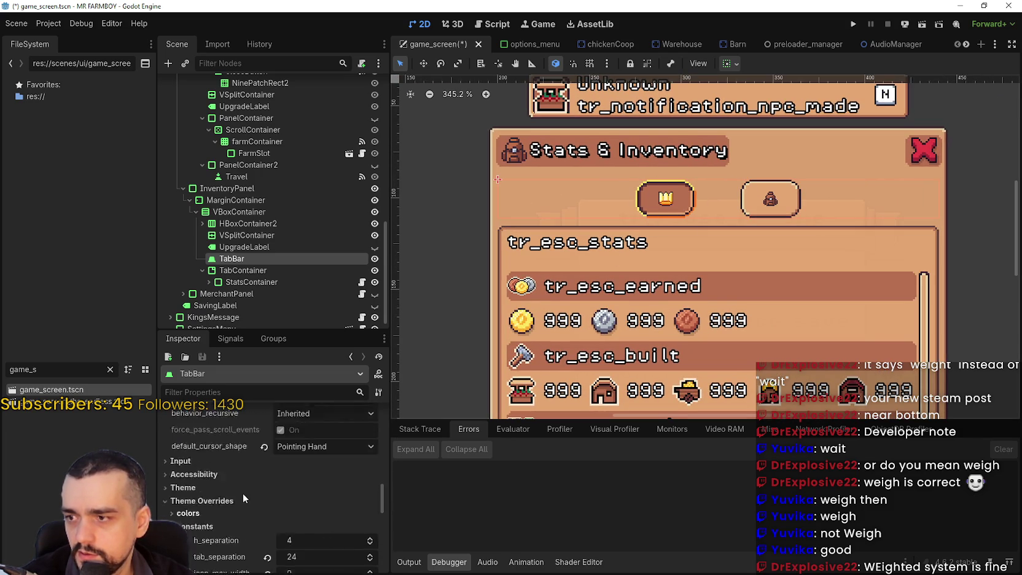
scroll(257, 498, "up", 3)
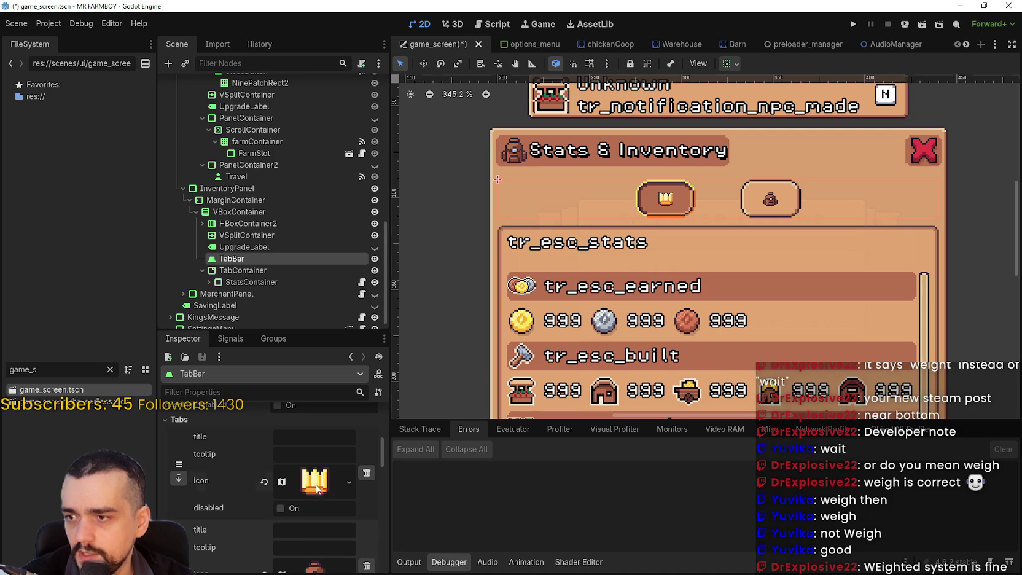
left_click(309, 486)
scroll(316, 479, "up", 6)
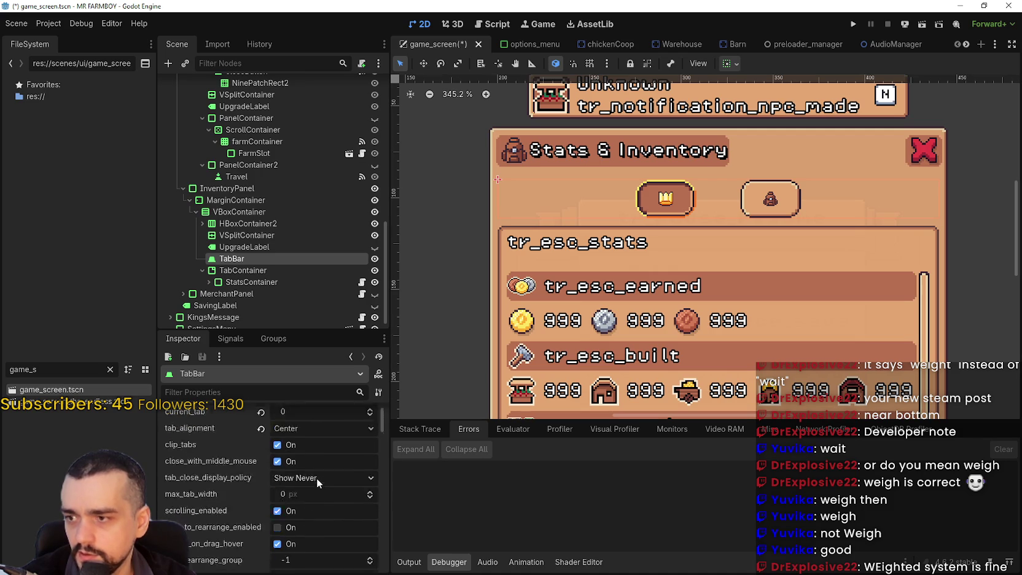
scroll(316, 477, "down", 5)
scroll(316, 477, "down", 6)
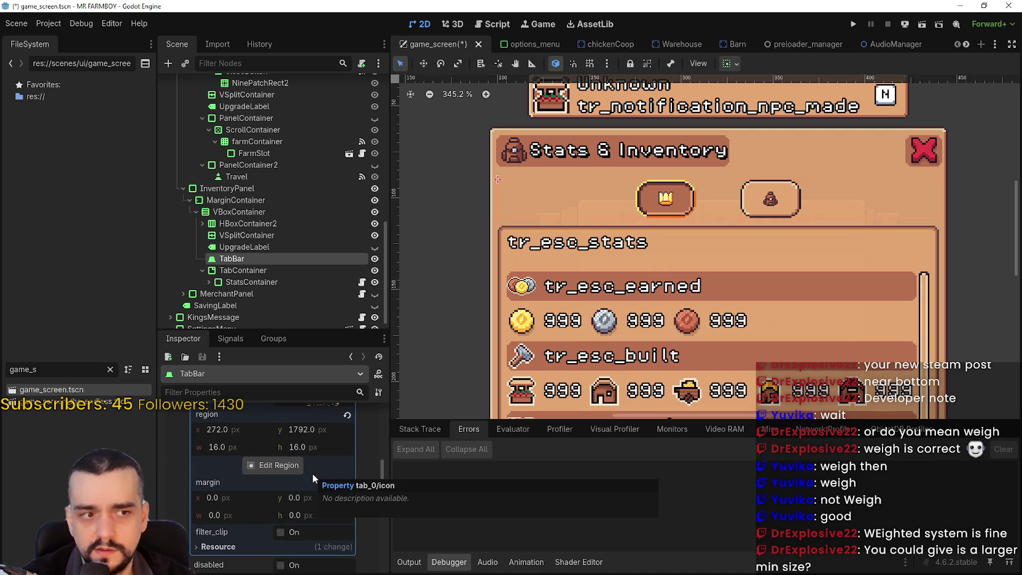
scroll(312, 473, "up", 5)
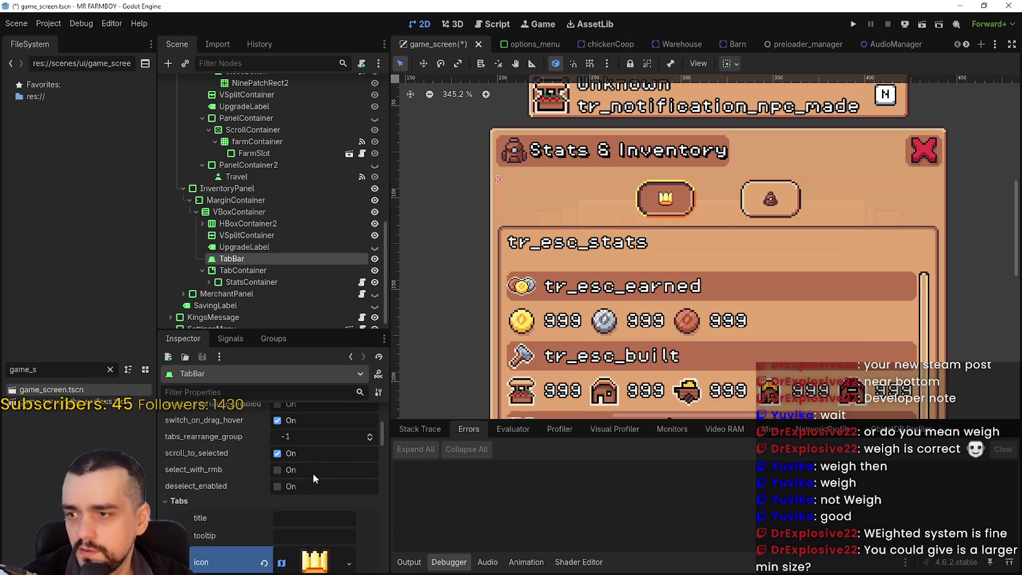
scroll(310, 488, "down", 5)
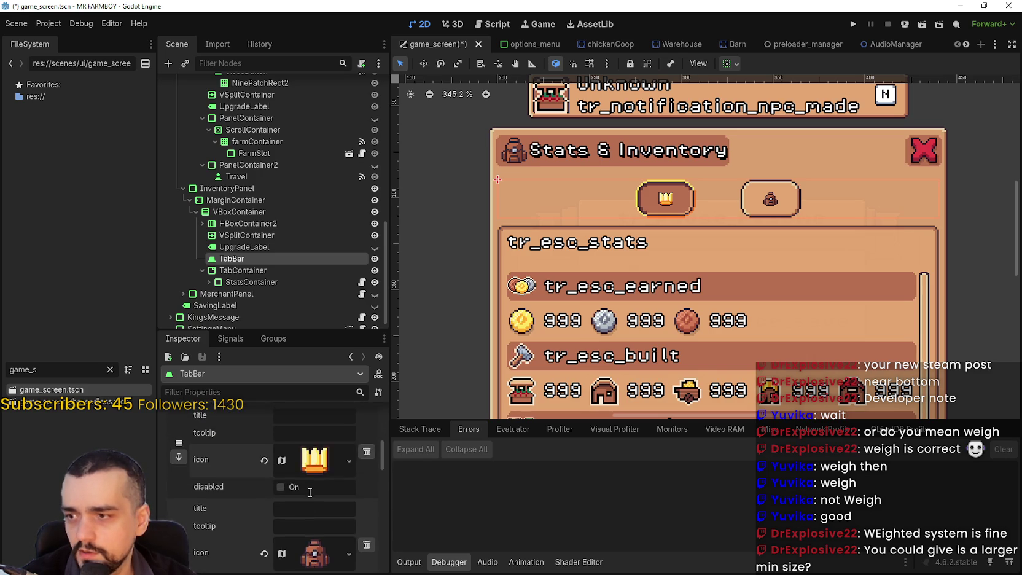
scroll(310, 490, "up", 4)
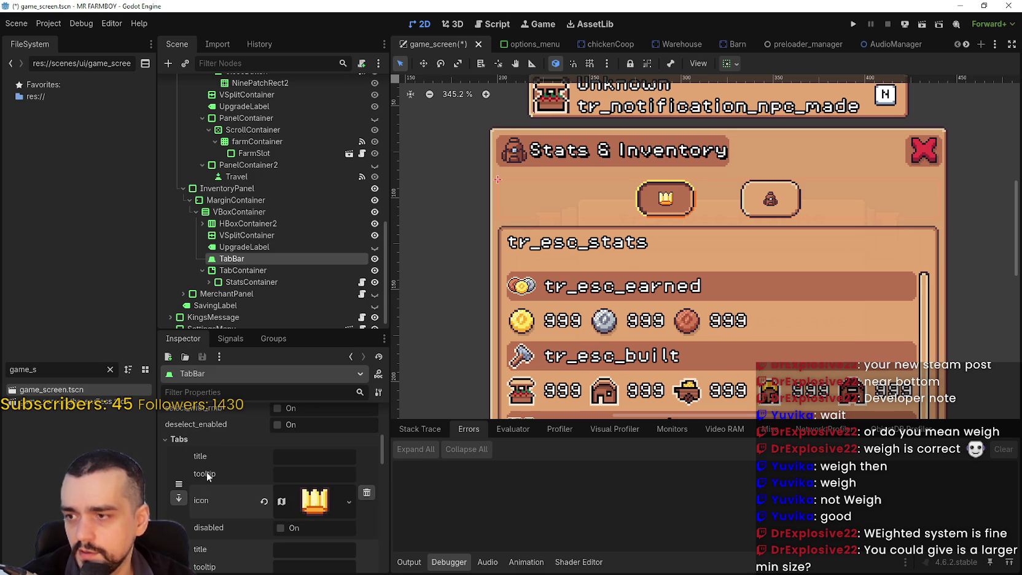
scroll(207, 473, "down", 6)
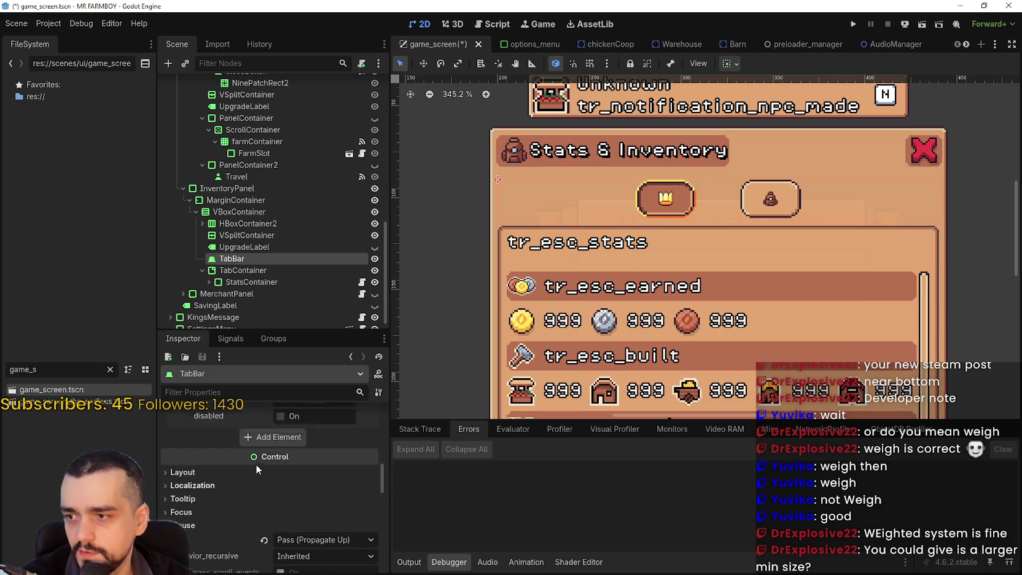
left_click_drag(290, 329, 300, 237)
scroll(285, 488, "down", 3)
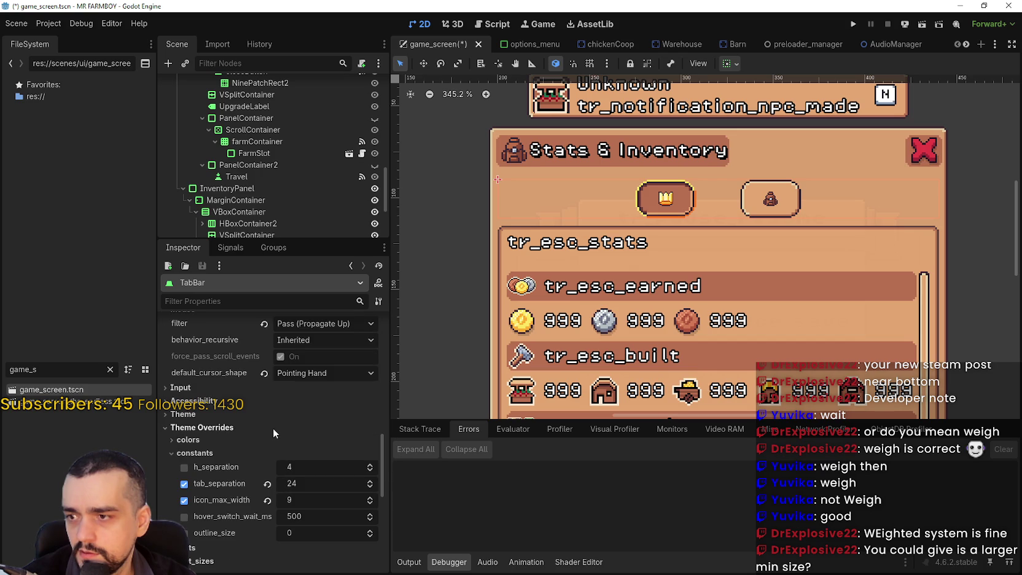
scroll(326, 475, "up", 10)
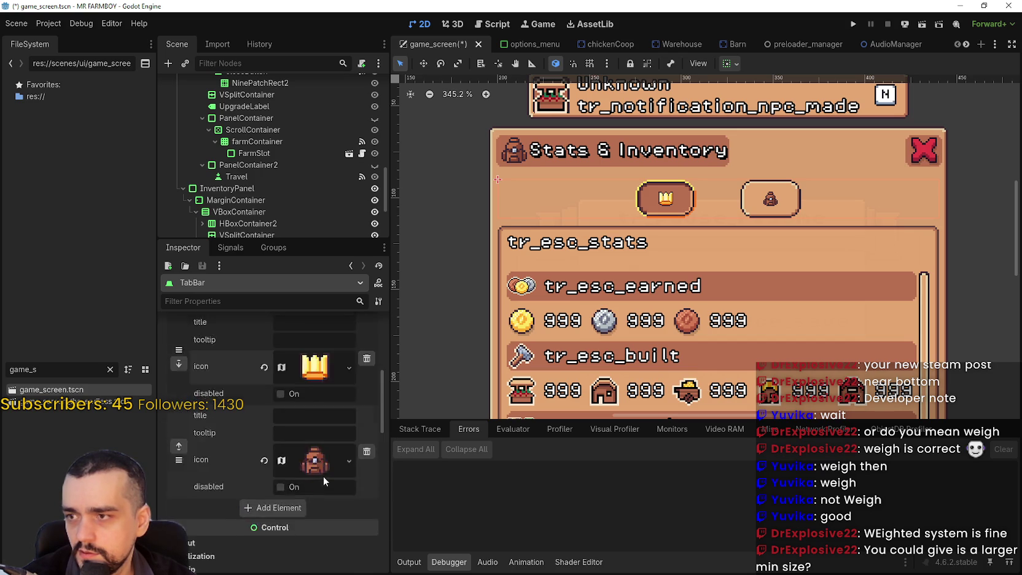
scroll(323, 476, "up", 5)
scroll(322, 476, "down", 10)
scroll(317, 471, "up", 5)
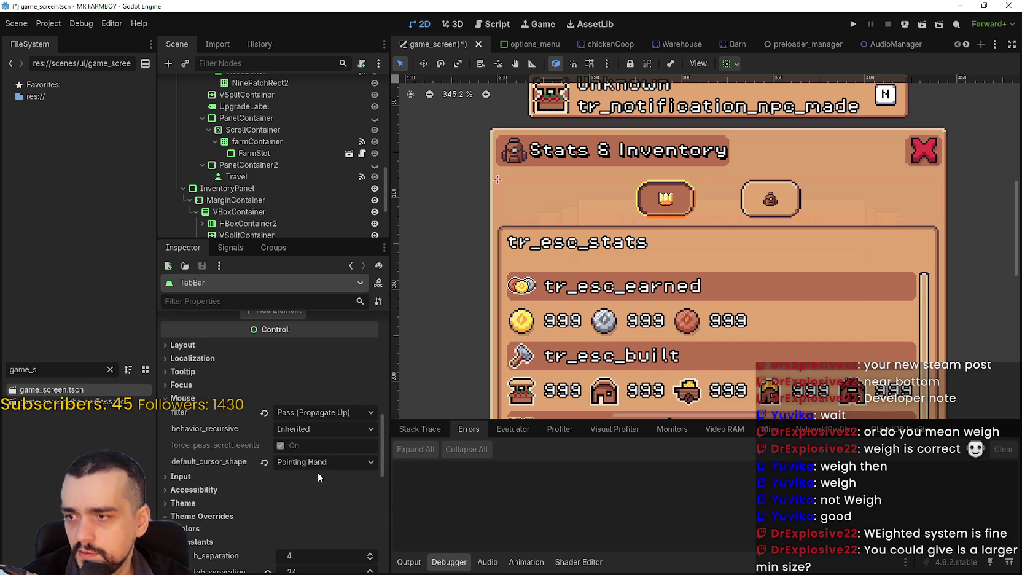
left_click_drag(300, 398, 341, 398)
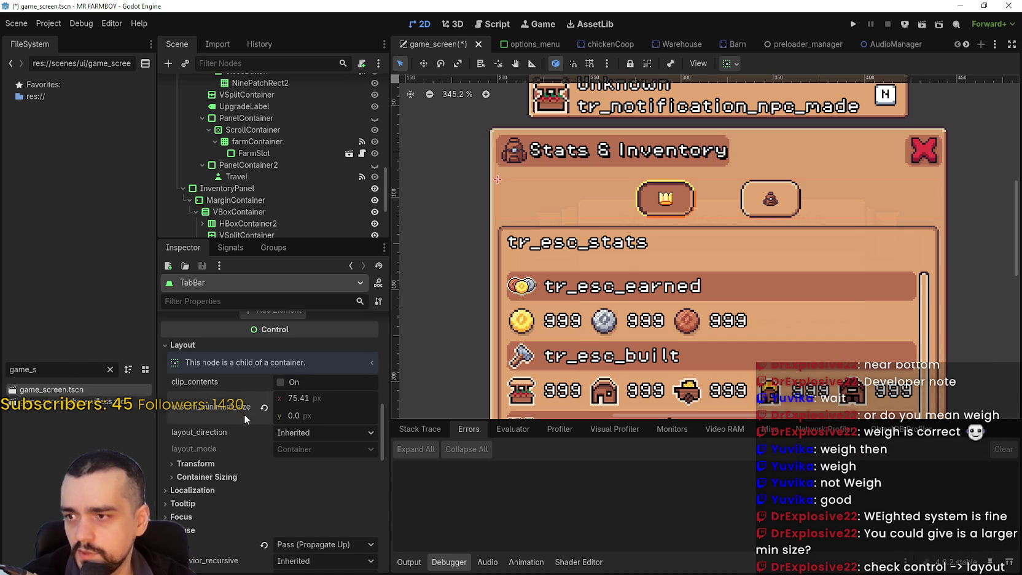
scroll(311, 493, "down", 2)
scroll(299, 455, "down", 5)
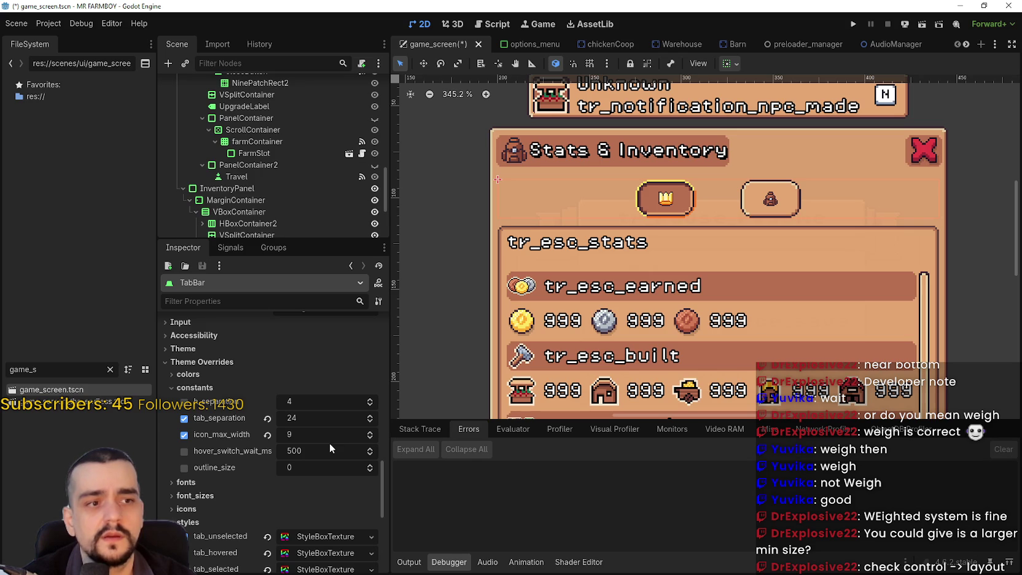
scroll(328, 442, "up", 4)
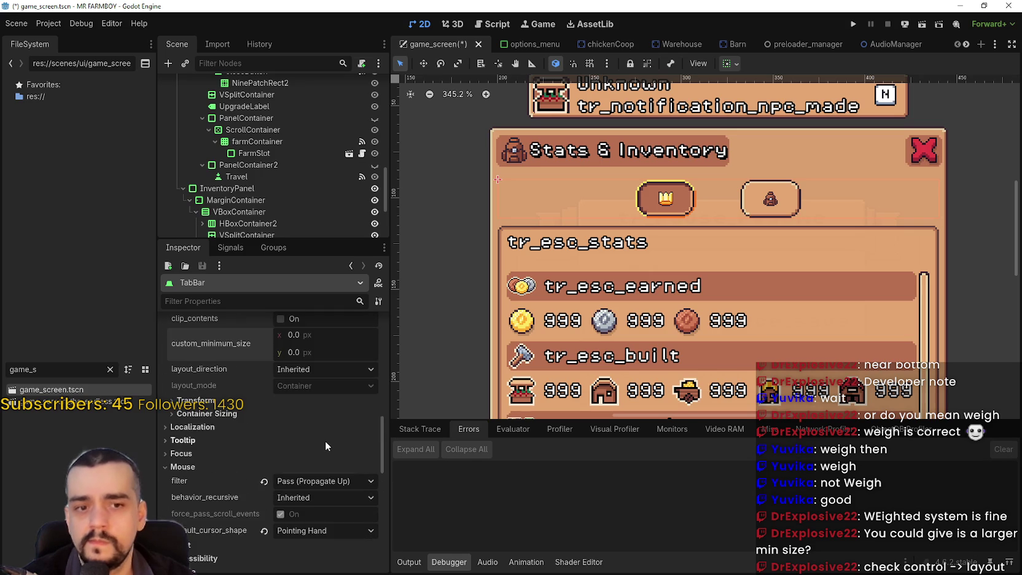
scroll(325, 440, "down", 4)
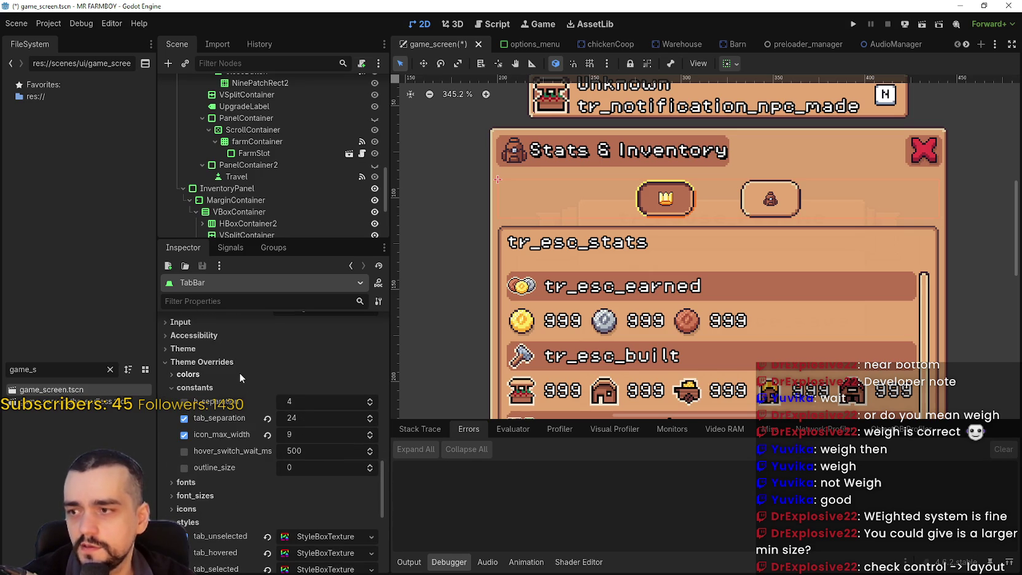
left_click(209, 508)
scroll(207, 499, "down", 3)
scroll(206, 495, "down", 6)
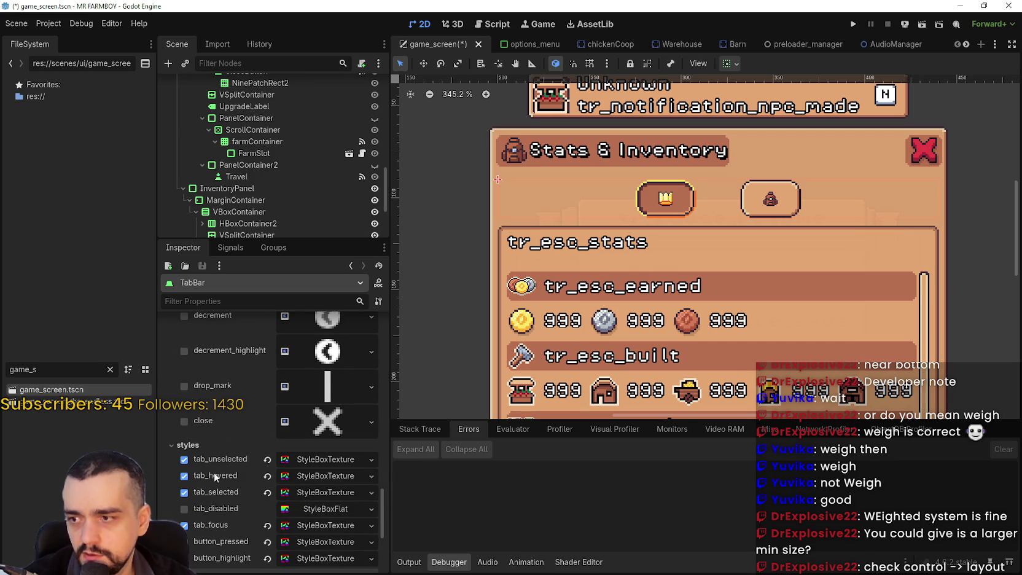
scroll(245, 467, "up", 5)
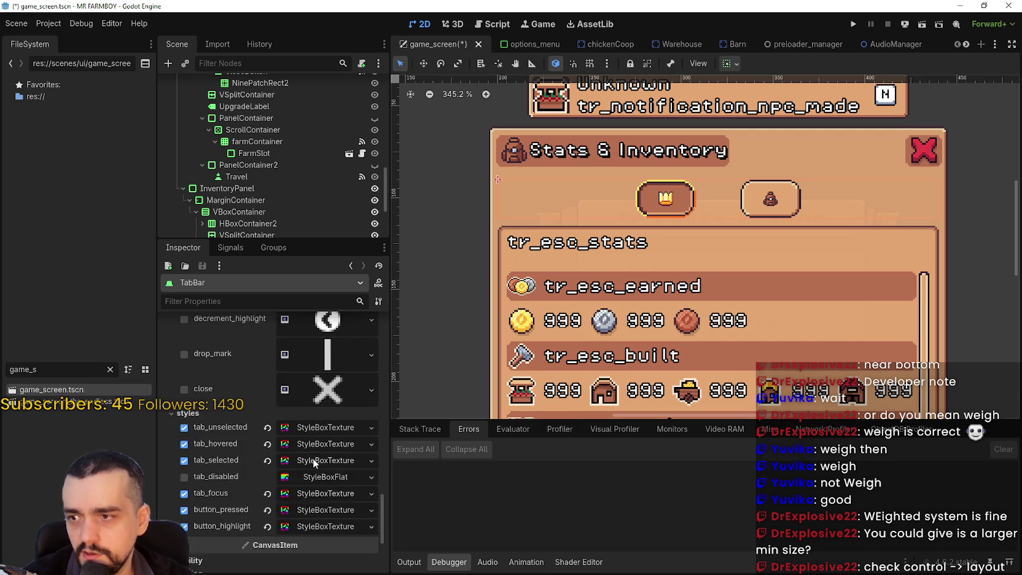
left_click(252, 444)
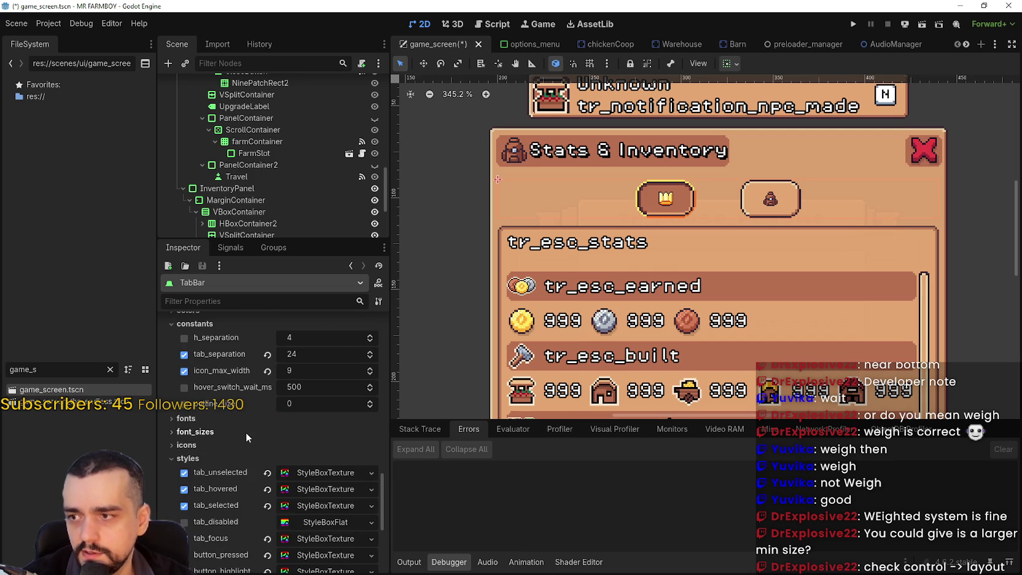
scroll(246, 430, "up", 2)
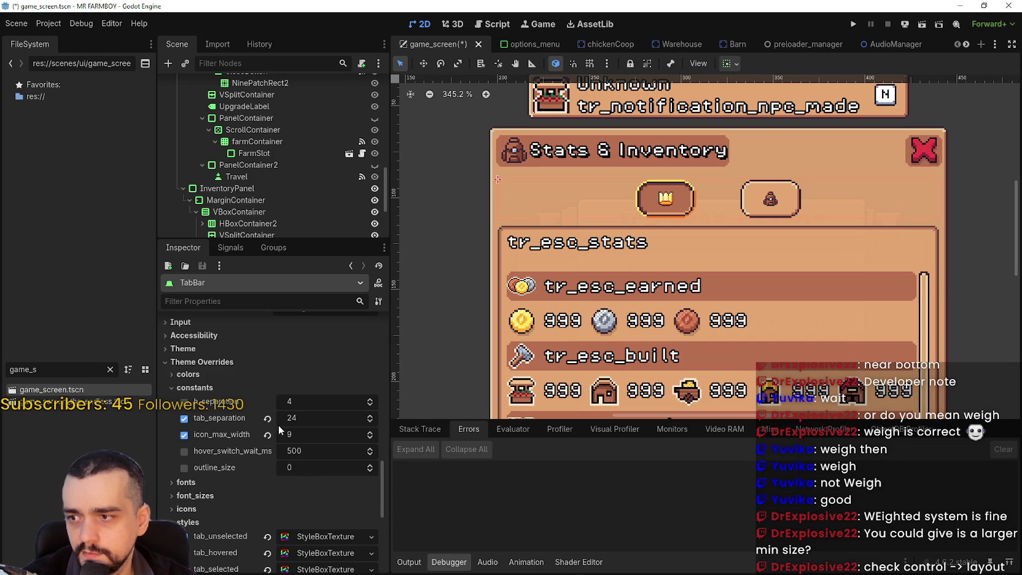
- Drag icon_max_width larger, then type 7 to shrink the tab icons
left_click_drag(291, 438, 319, 437)
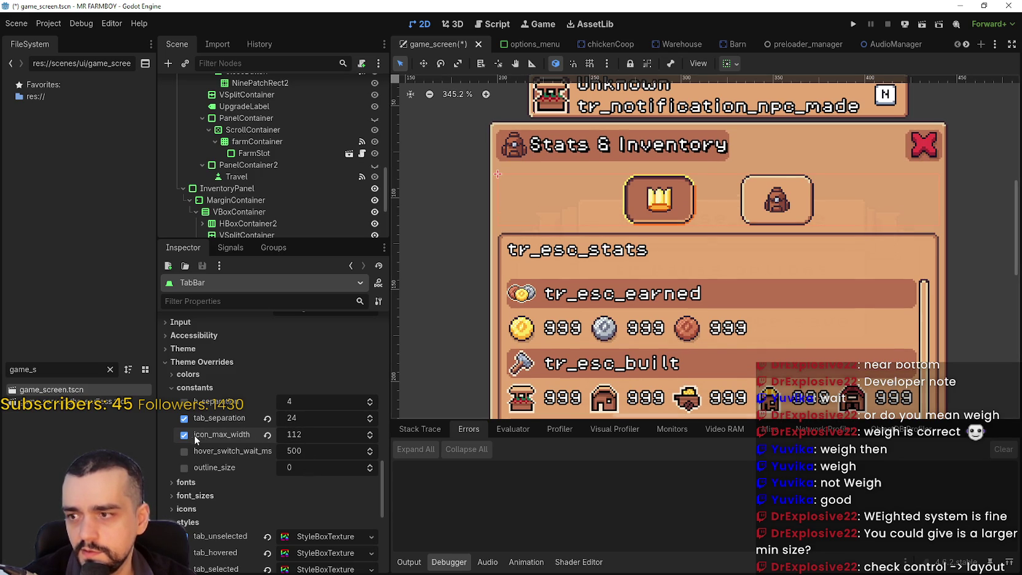
mouse_move(205, 433)
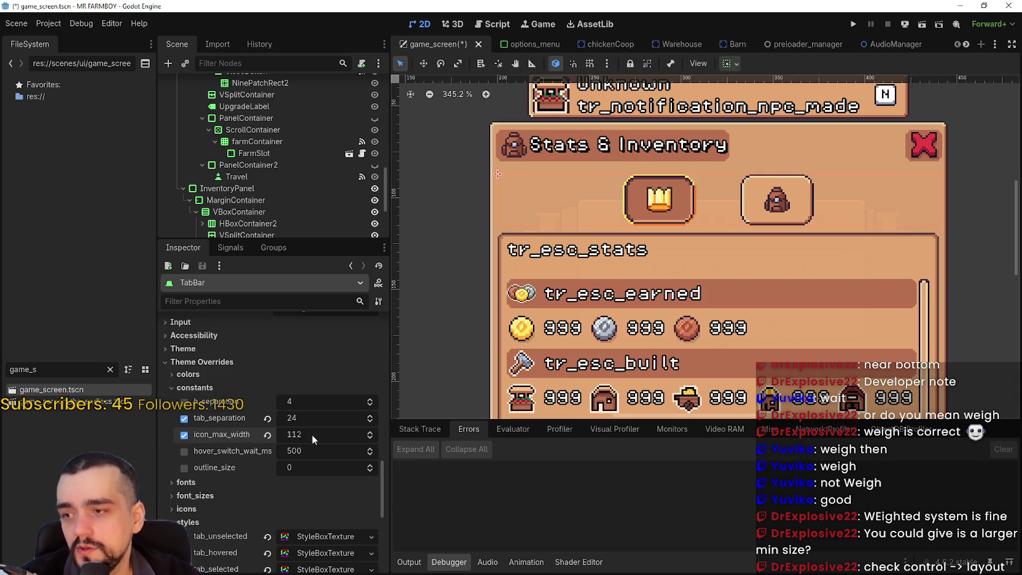
scroll(599, 202, "down", 1)
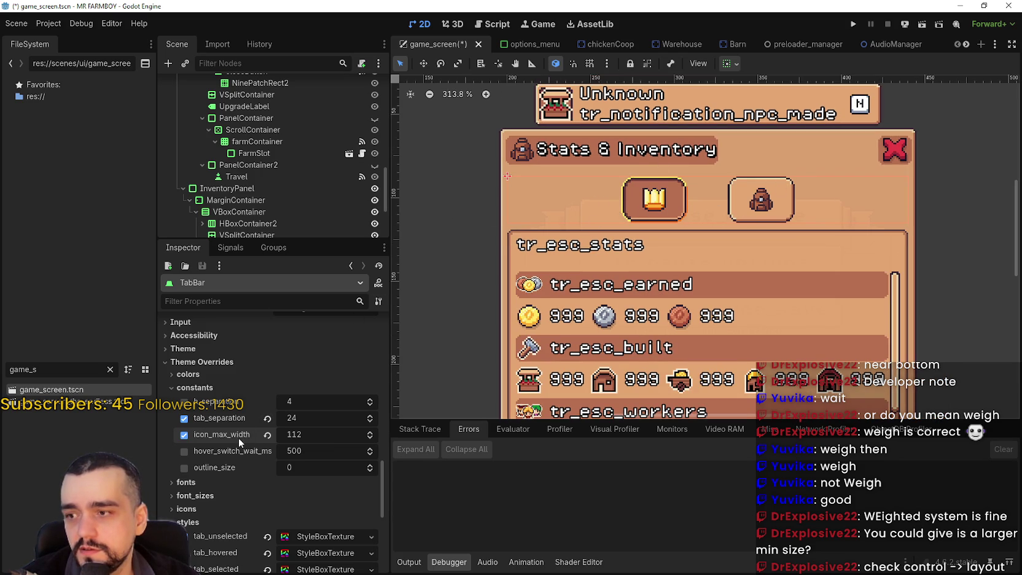
key("BackSpace")
key("BackSpace")
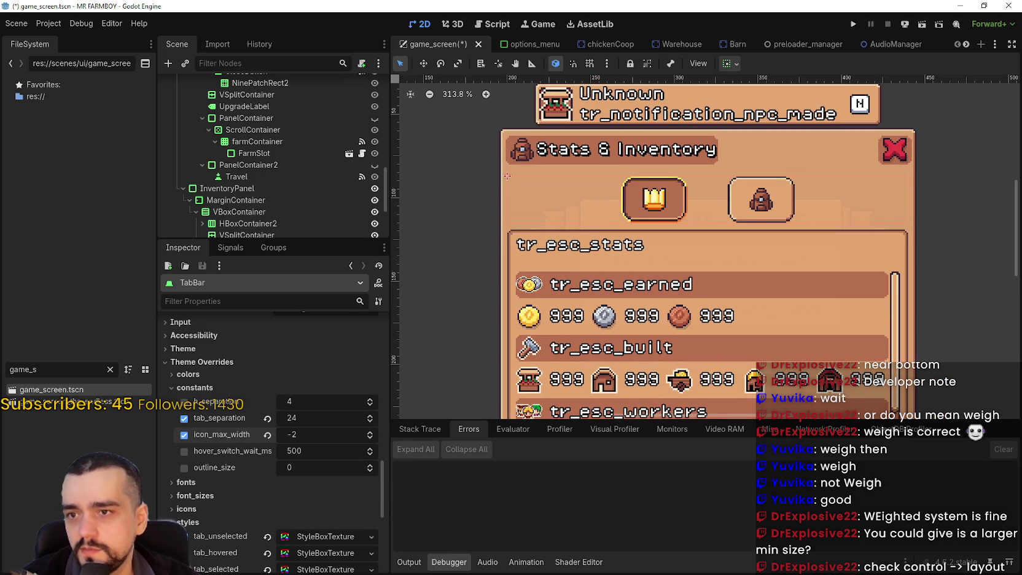
type("7")
- Try icon widths 12 and 24, return to 12, then drag icon_max_width up to 19
key("BackSpace")
type("12")
key("BackSpace")
key("BackSpace")
type("24")
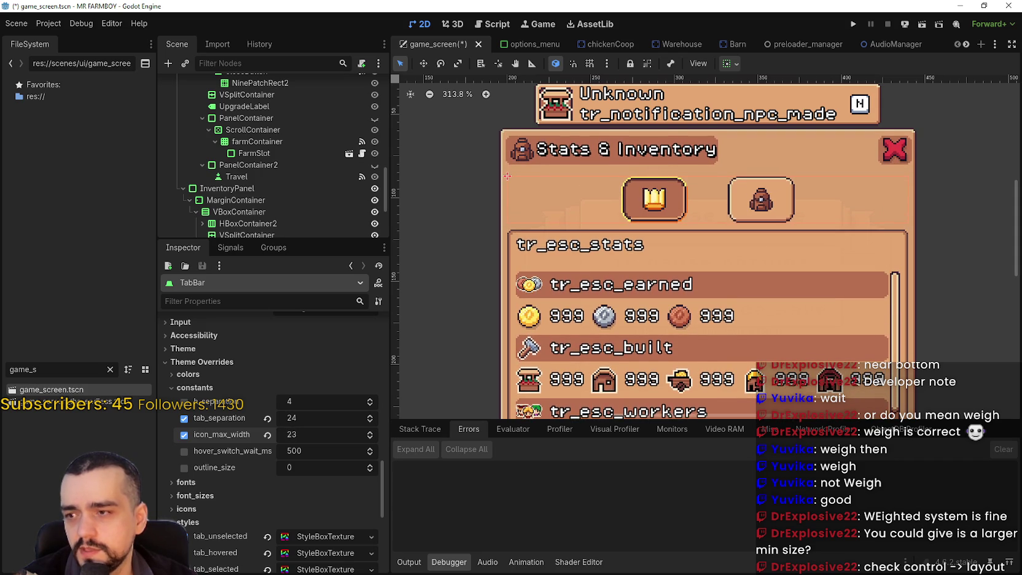
key("BackSpace")
key("BackSpace")
type("12")
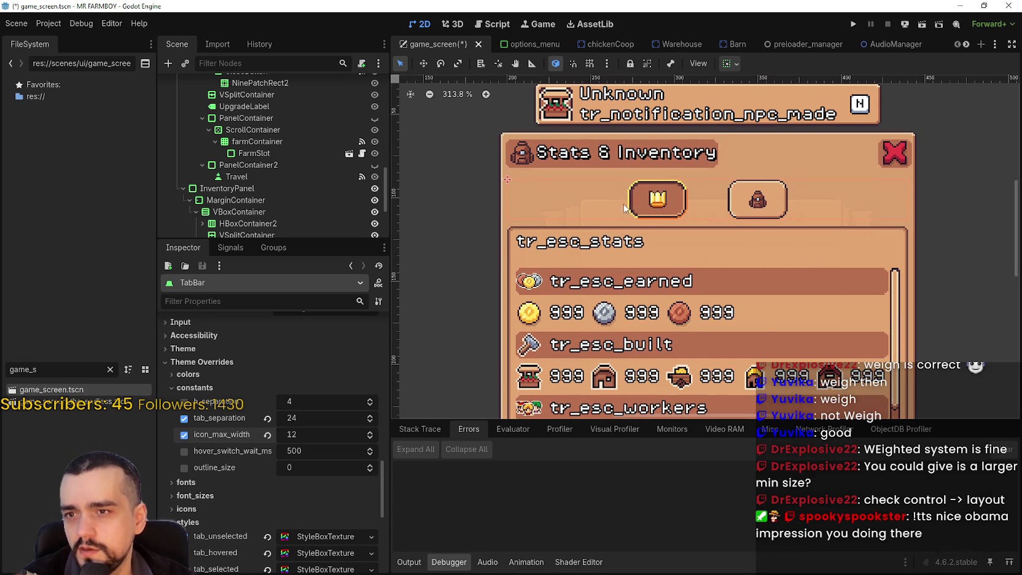
left_click_drag(304, 434, 323, 434)
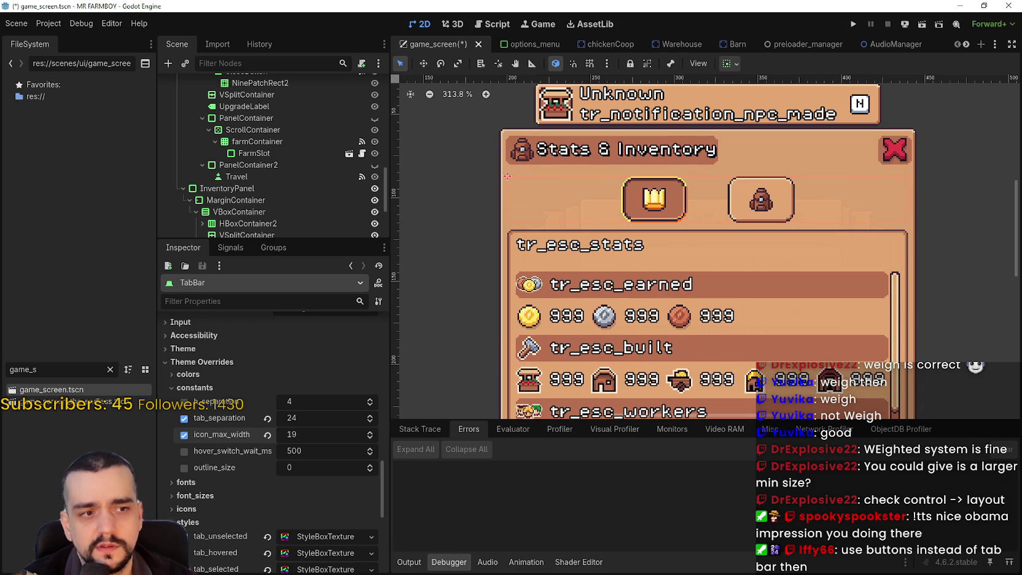
left_click(730, 63)
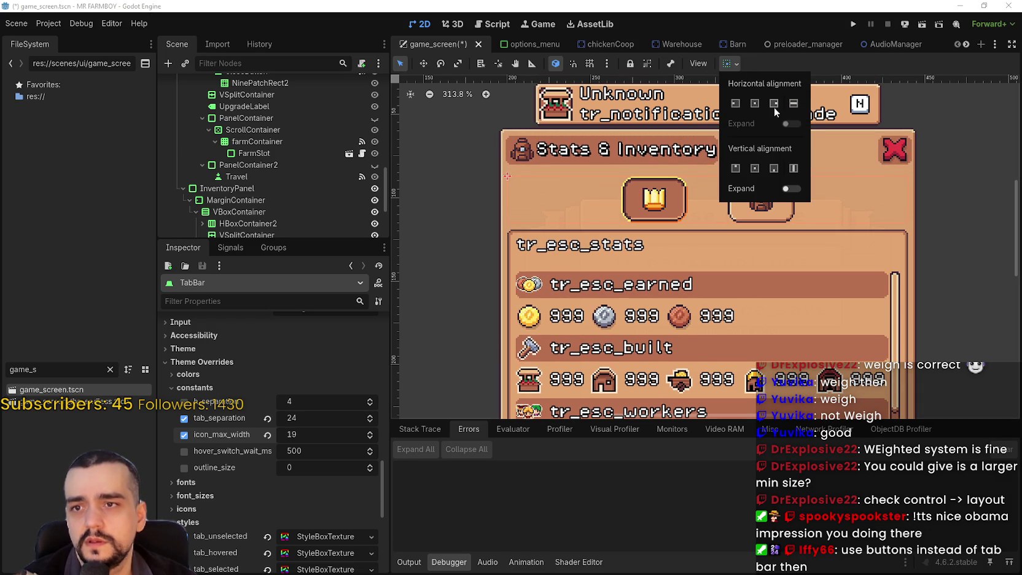
- Turn off the TabBar's Vertical Expand sizing flag and close the sizing popup
left_click(791, 190)
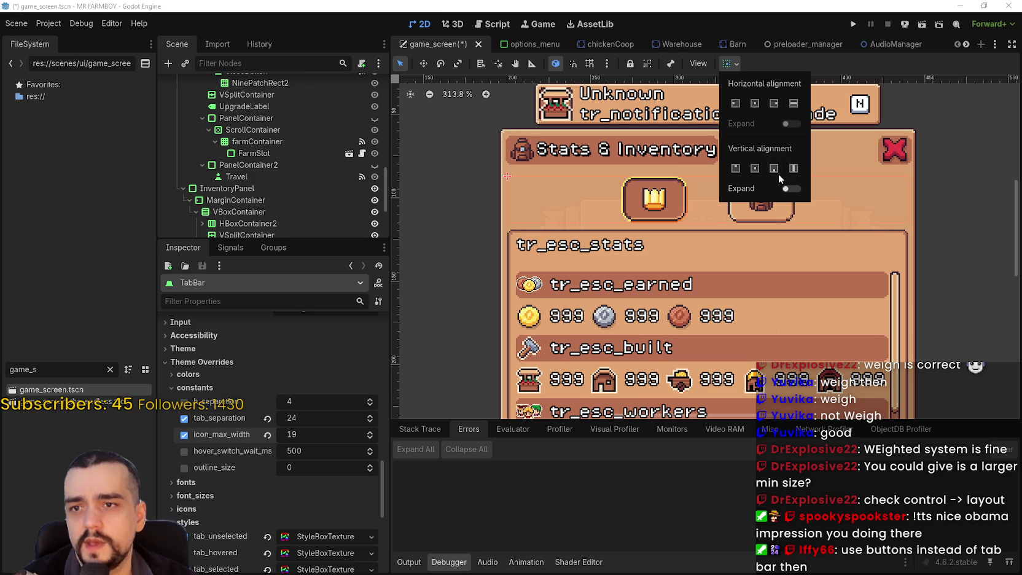
left_click(316, 399)
scroll(303, 178, "down", 3)
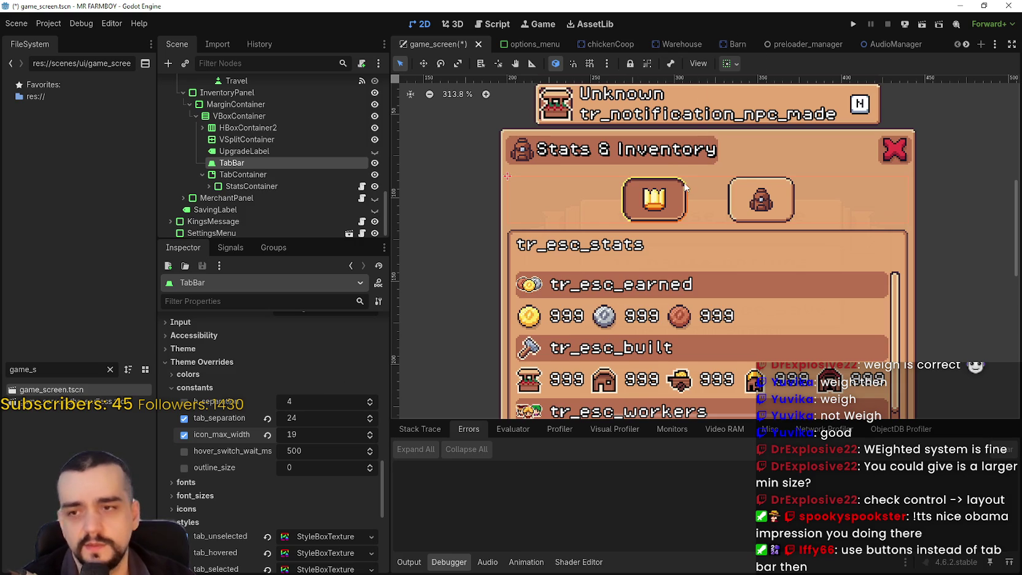
scroll(687, 192, "up", 2)
scroll(654, 206, "down", 2)
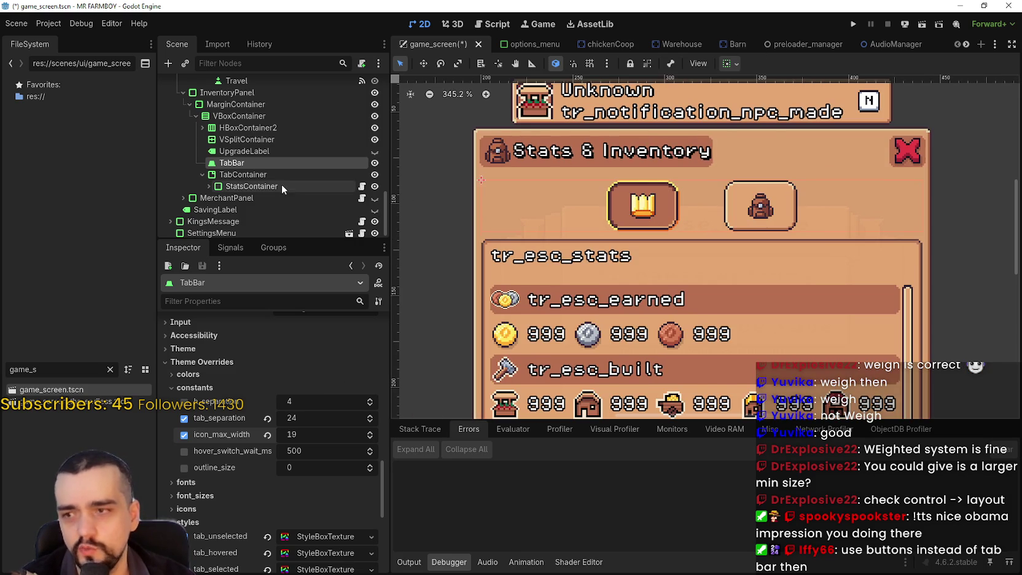
scroll(286, 485, "down", 2)
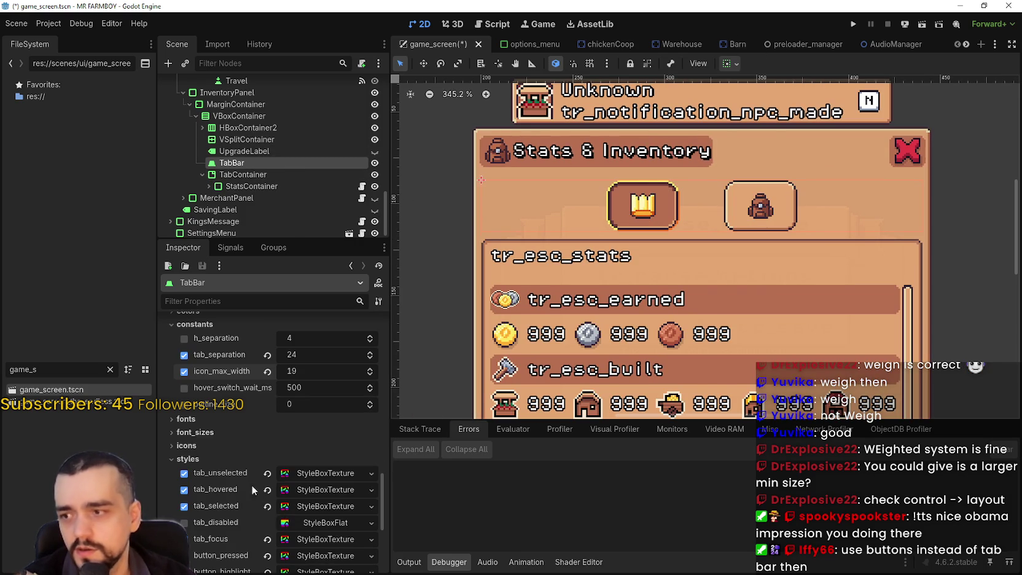
scroll(297, 423, "up", 1)
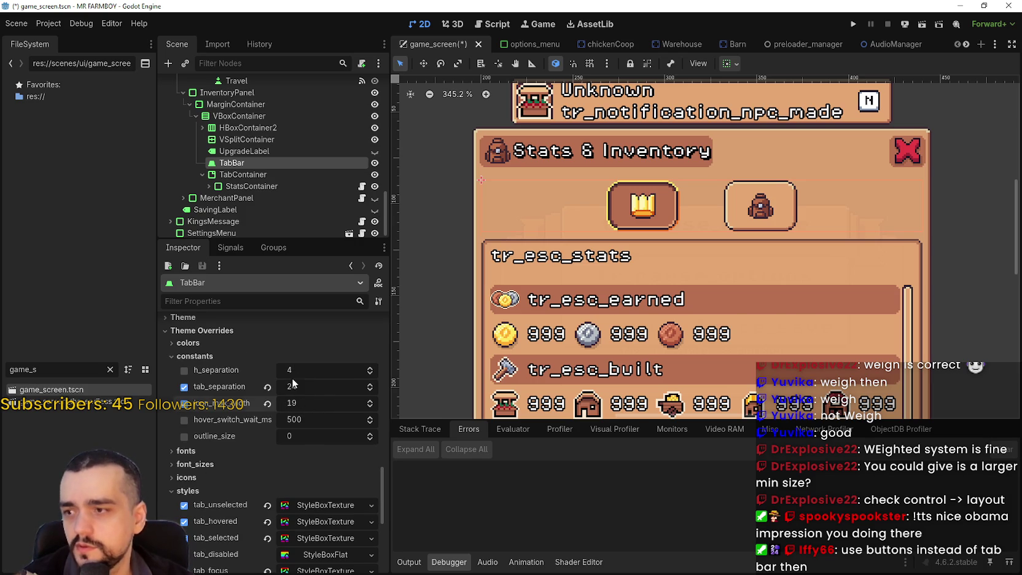
- Lower the TabBar's tab_separation constant override from 24 to 5
left_click_drag(296, 387, 257, 387)
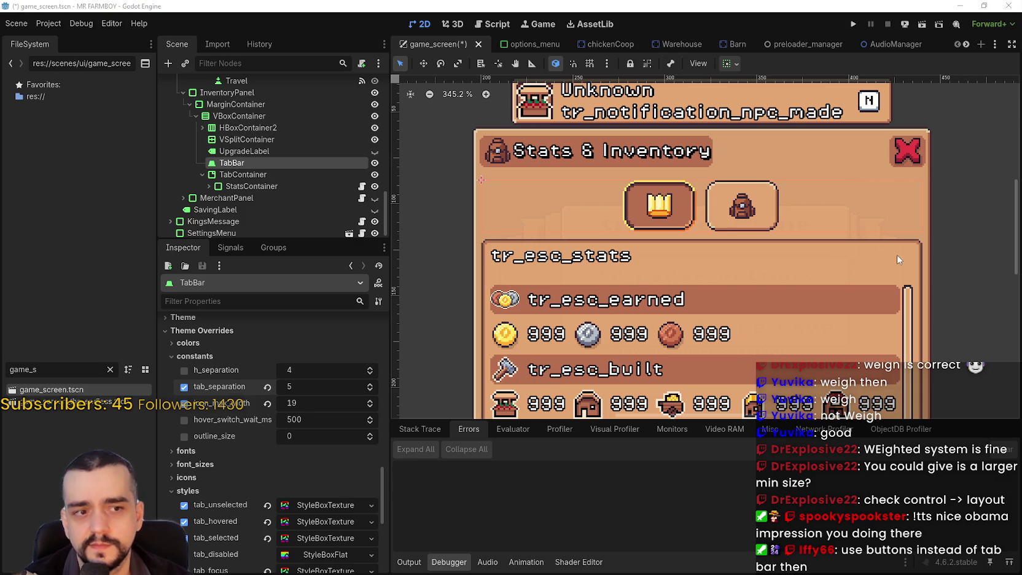
scroll(319, 507, "down", 2)
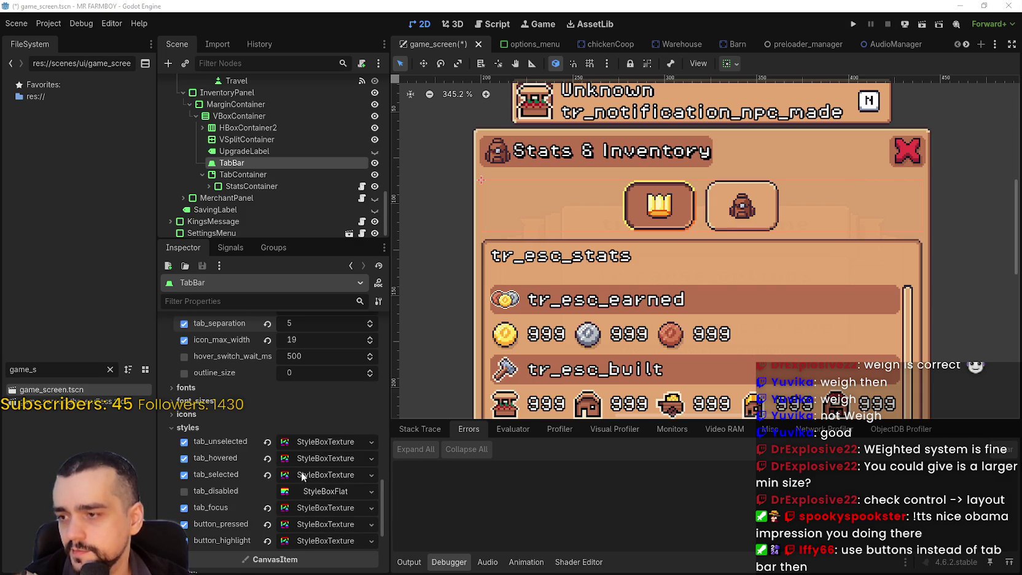
left_click(184, 415)
left_click(184, 415)
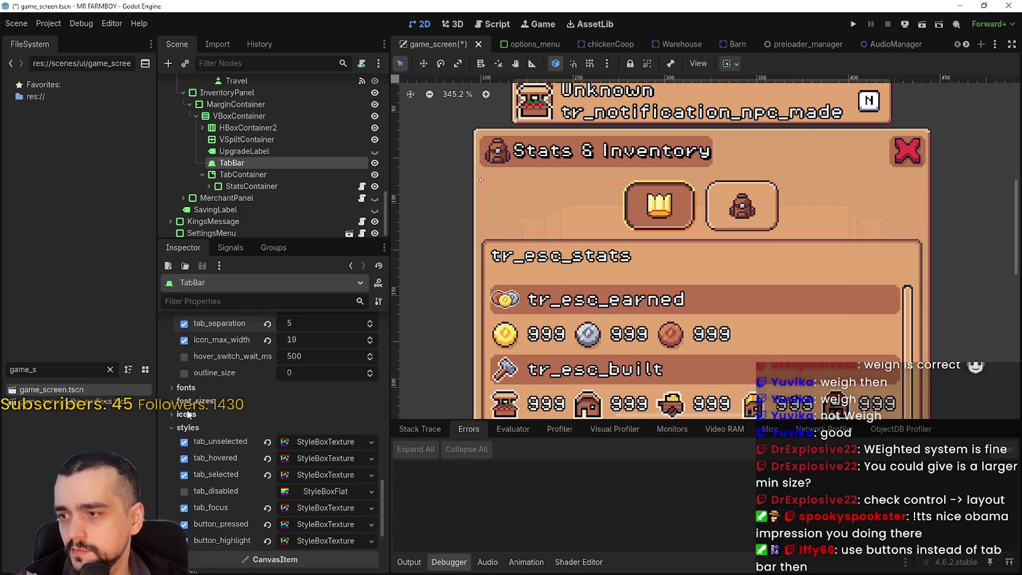
scroll(187, 393, "up", 1)
scroll(252, 435, "up", 1)
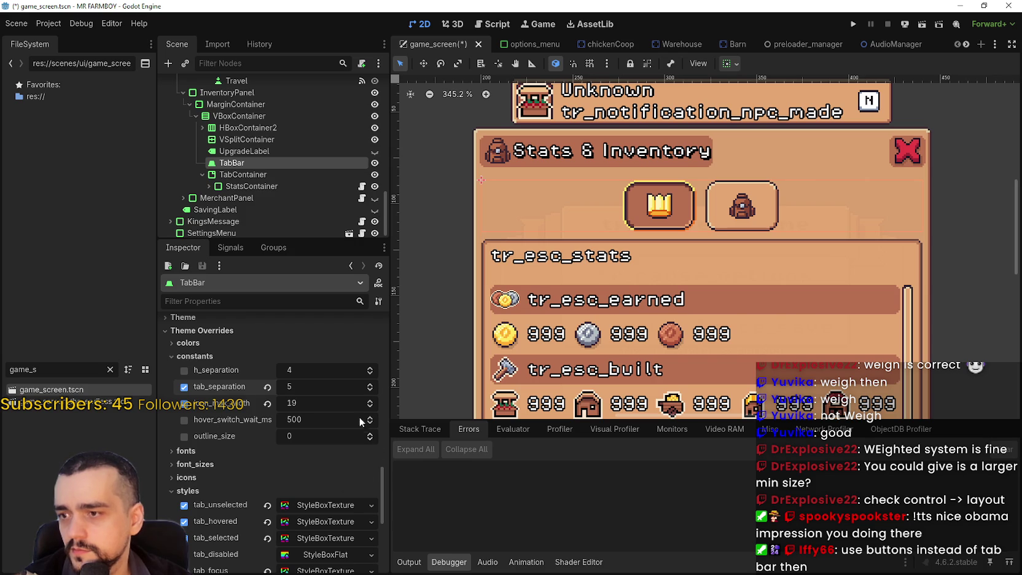
scroll(295, 415, "up", 3)
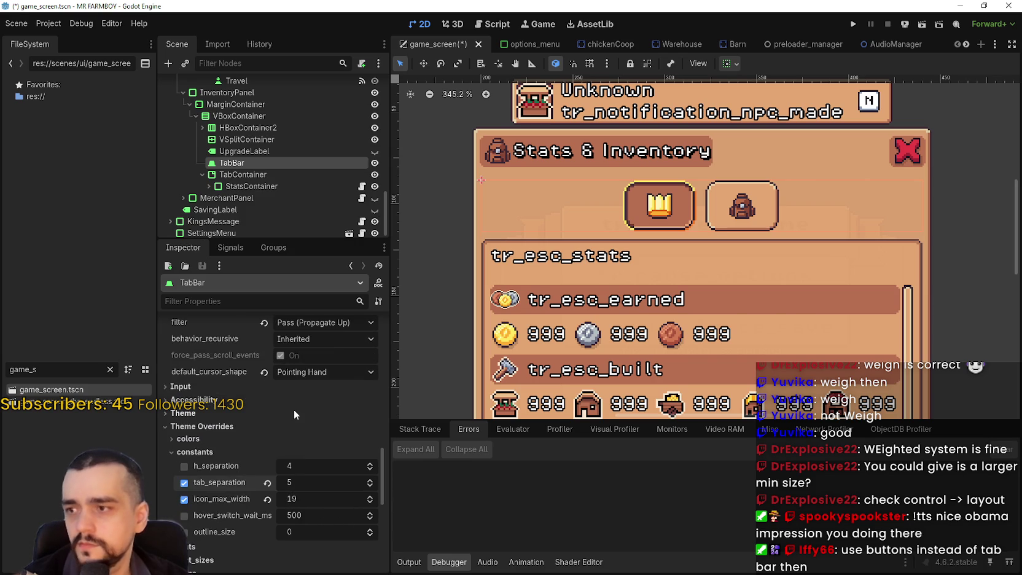
left_click(187, 413)
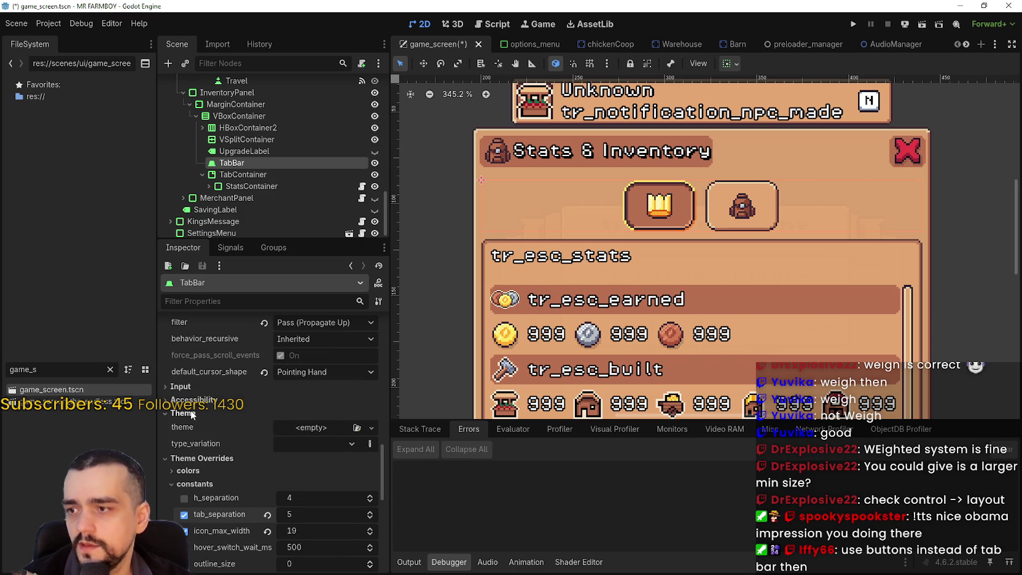
scroll(303, 440, "down", 5)
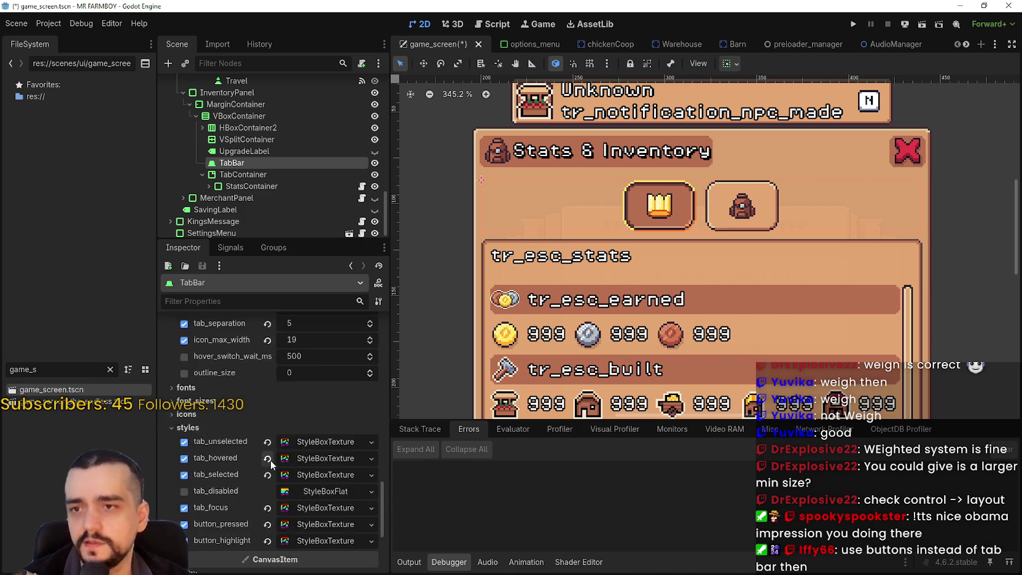
- Glance at the tab_hovered style, then expand tab_selected's Content Margins
scroll(268, 466, "up", 4)
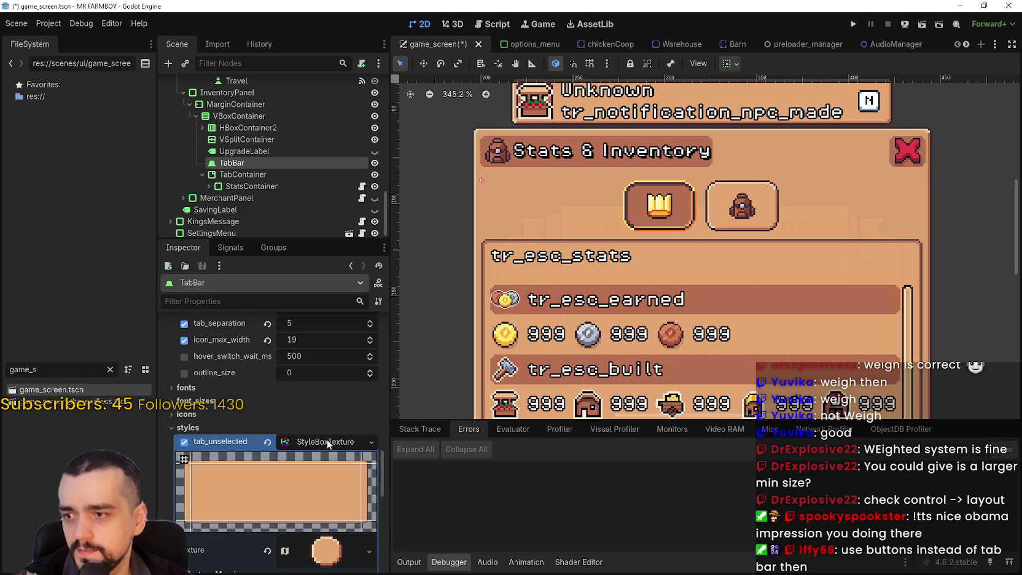
scroll(316, 460, "down", 2)
scroll(314, 458, "down", 5)
scroll(316, 448, "up", 5)
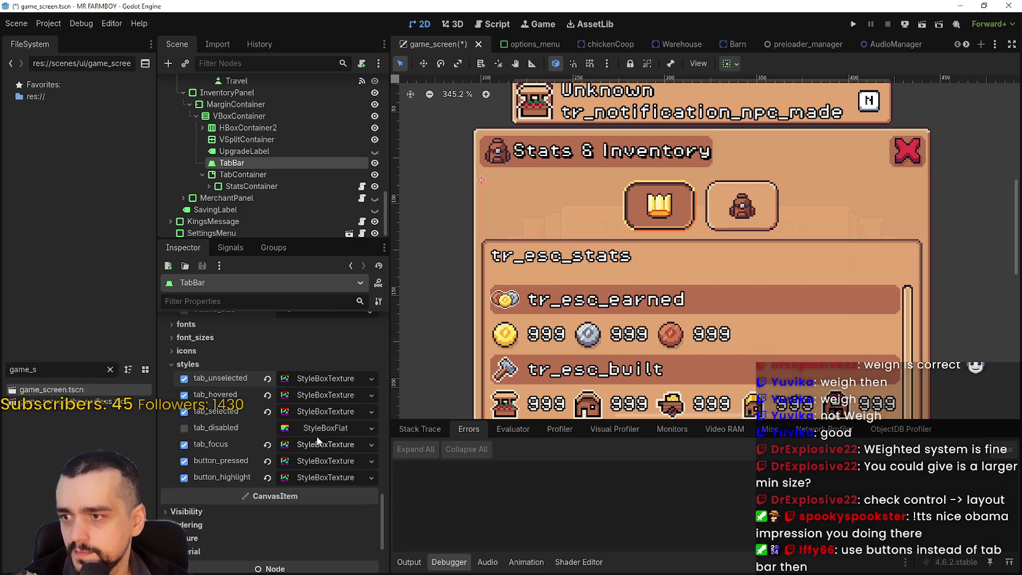
left_click(317, 395)
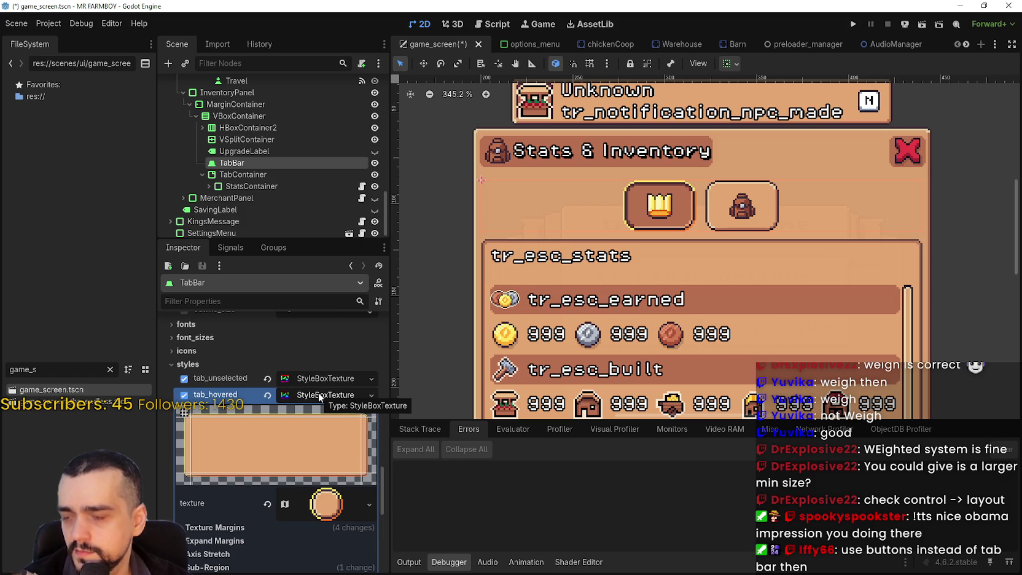
left_click(316, 394)
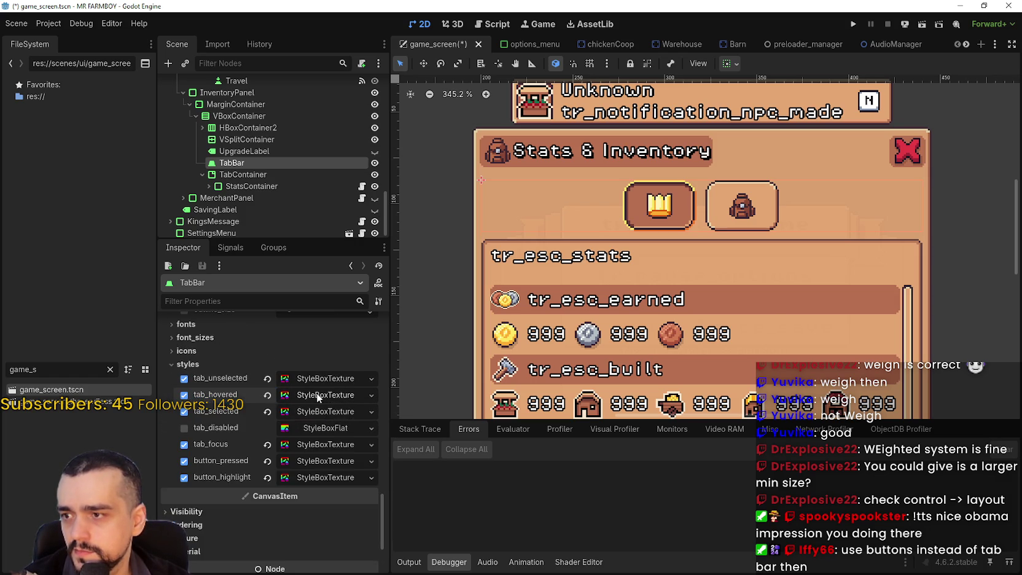
left_click(325, 410)
scroll(312, 522, "down", 5)
scroll(312, 516, "up", 5)
scroll(312, 516, "down", 5)
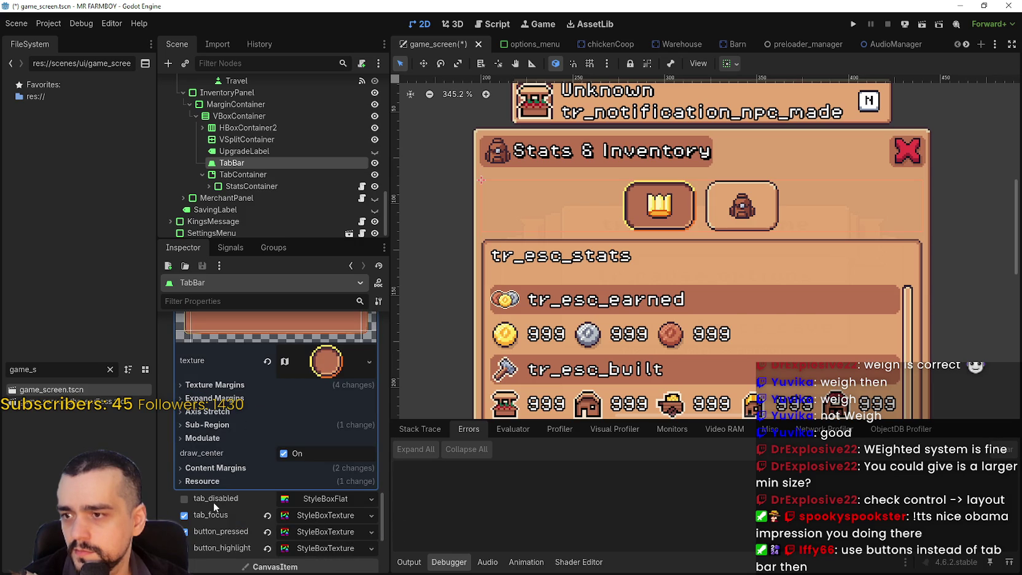
left_click(213, 469)
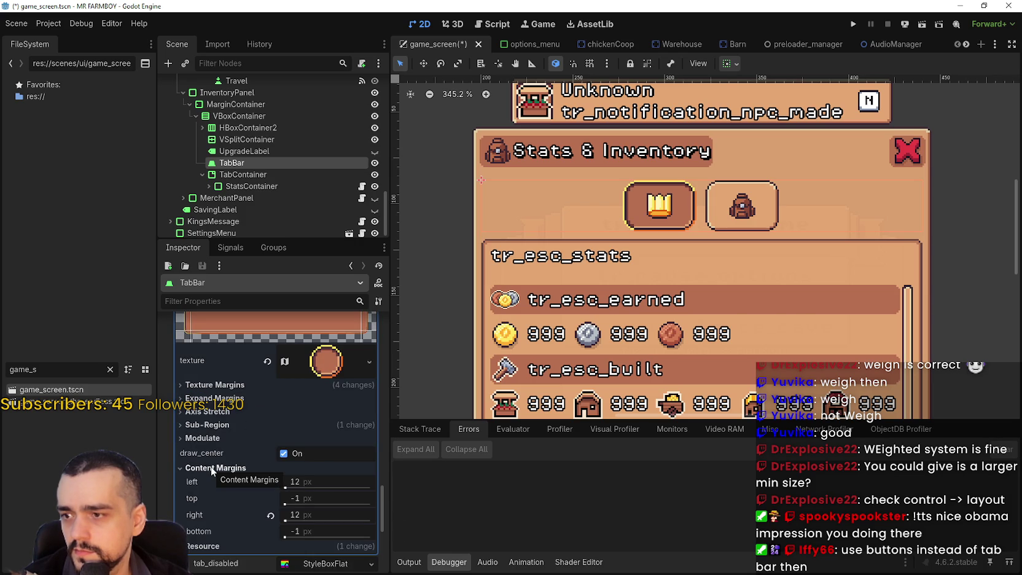
- Set tab_selected's left and right content margins to 50 px
scroll(323, 533, "down", 2)
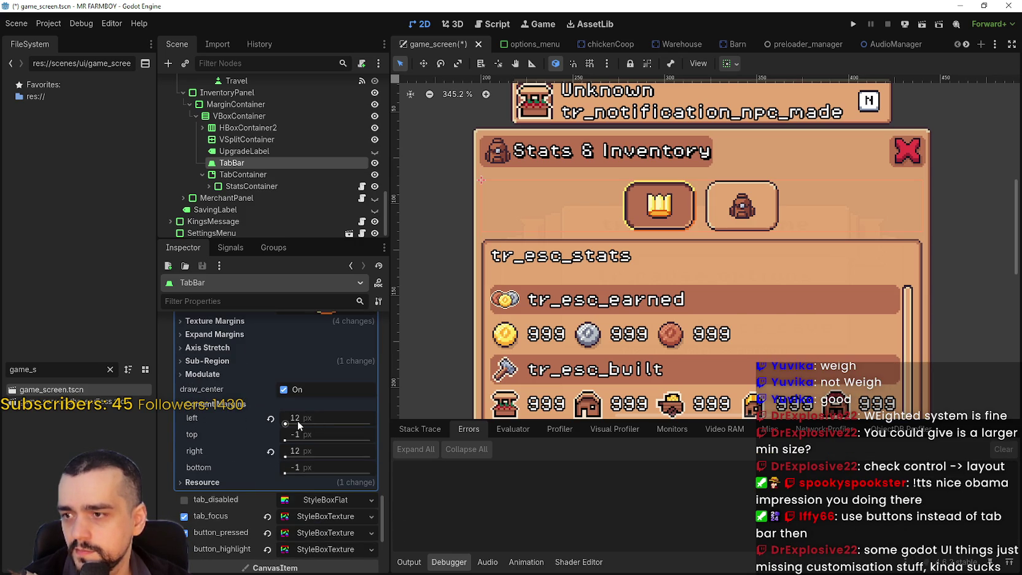
left_click_drag(285, 424, 287, 425)
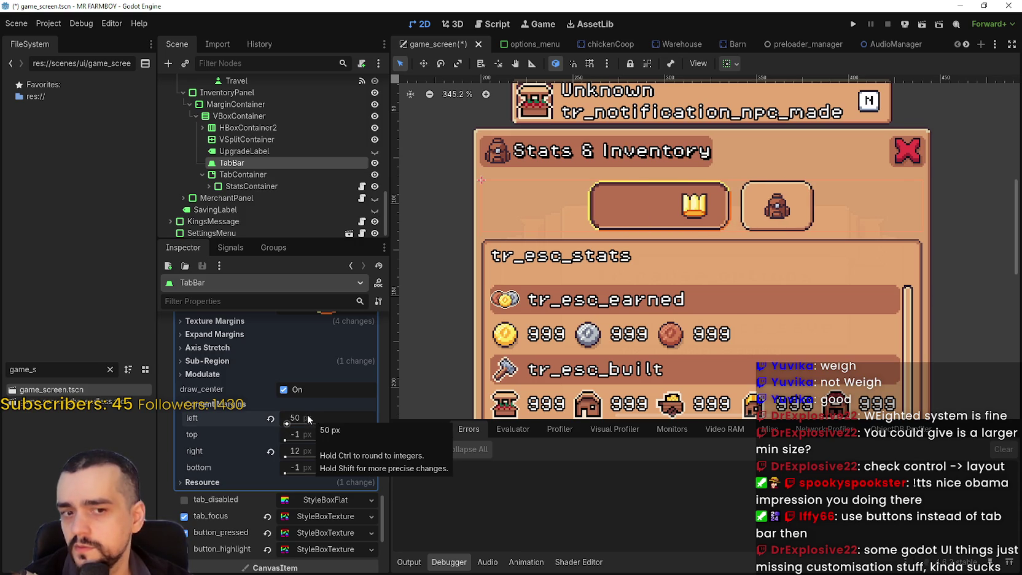
left_click(287, 454)
key("Return")
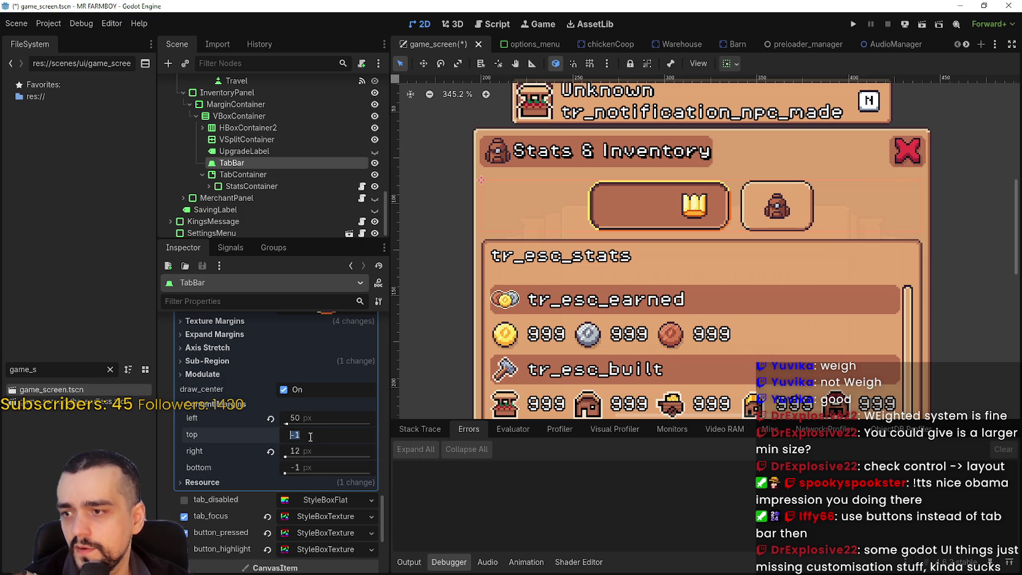
left_click_drag(285, 457, 294, 455)
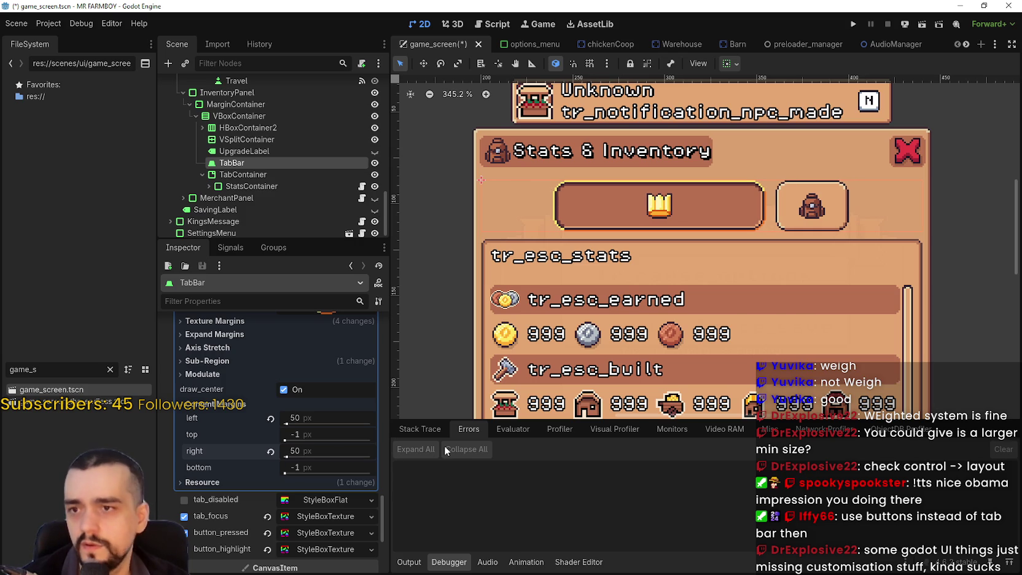
scroll(606, 267, "down", 2)
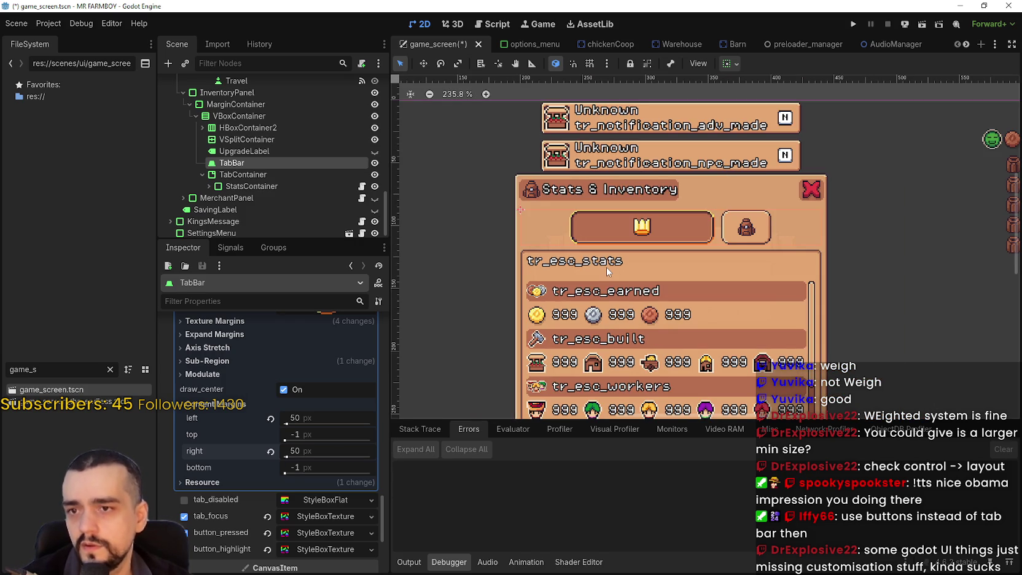
scroll(606, 268, "up", 3)
scroll(316, 404, "up", 4)
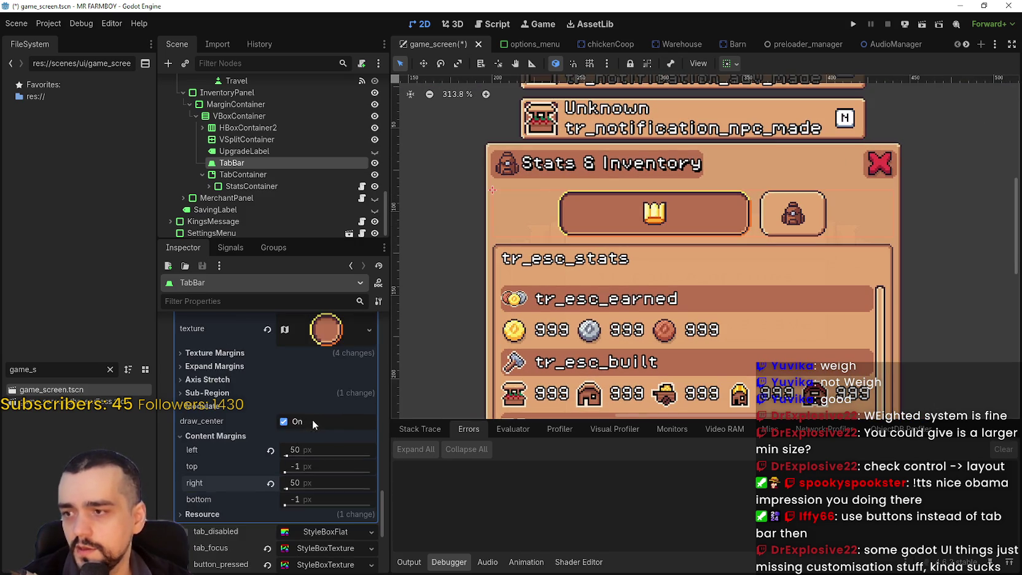
scroll(315, 419, "up", 2)
scroll(317, 350, "down", 6)
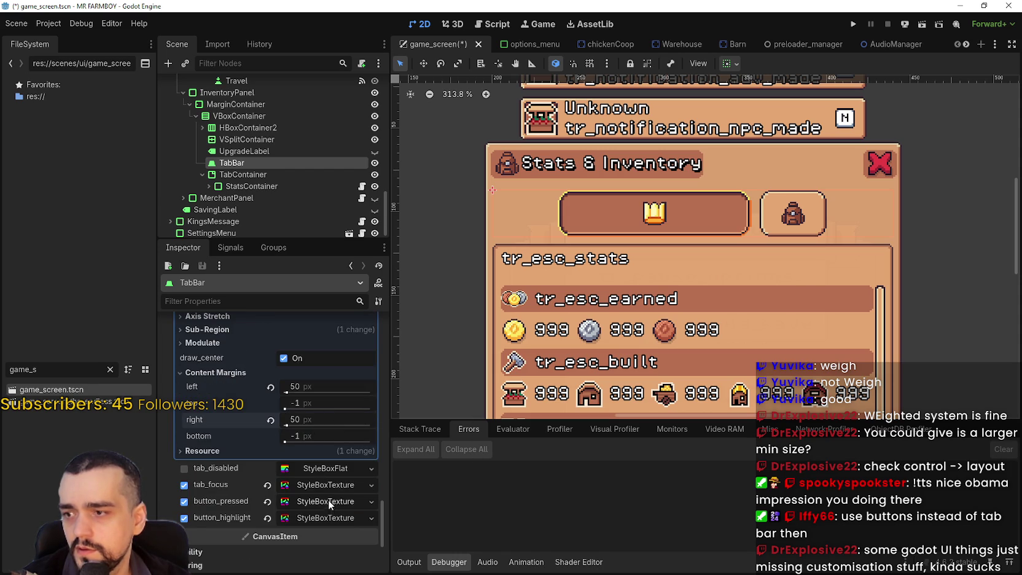
scroll(328, 498, "up", 6)
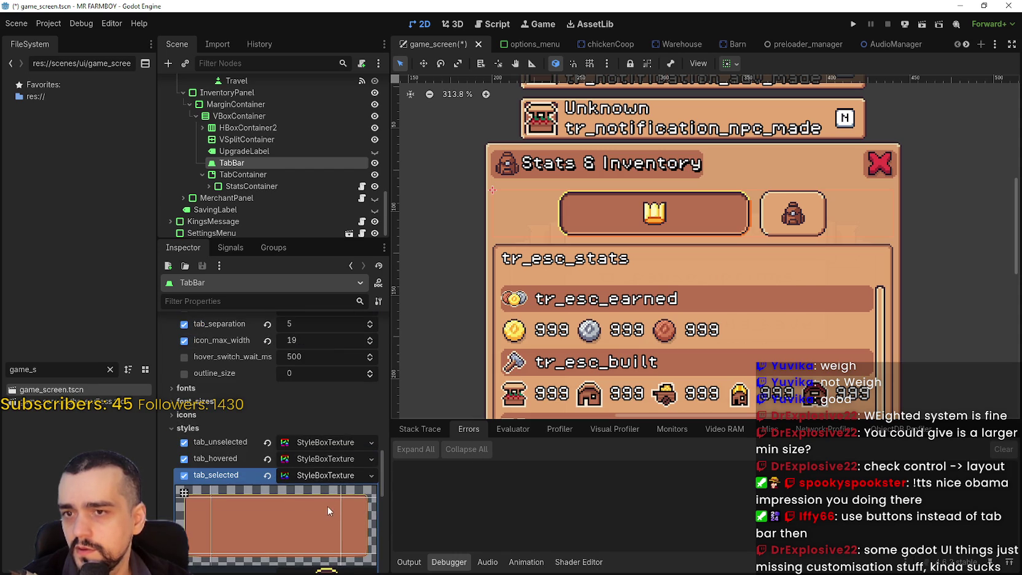
- Set tab_unselected's left and right content margins to 50 px
left_click(328, 443)
scroll(321, 466, "down", 3)
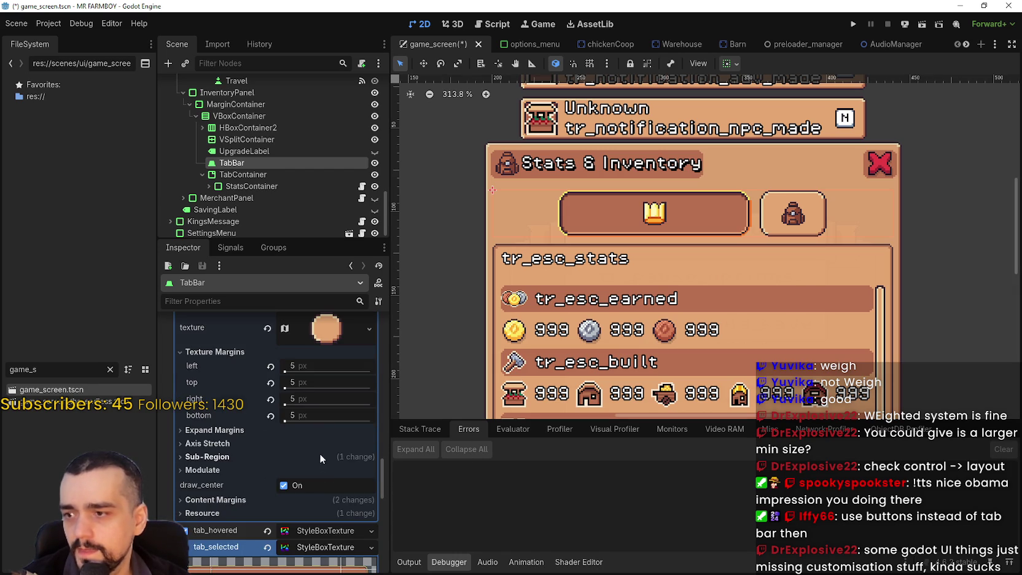
left_click(255, 496)
scroll(318, 399, "down", 4)
left_click(319, 386)
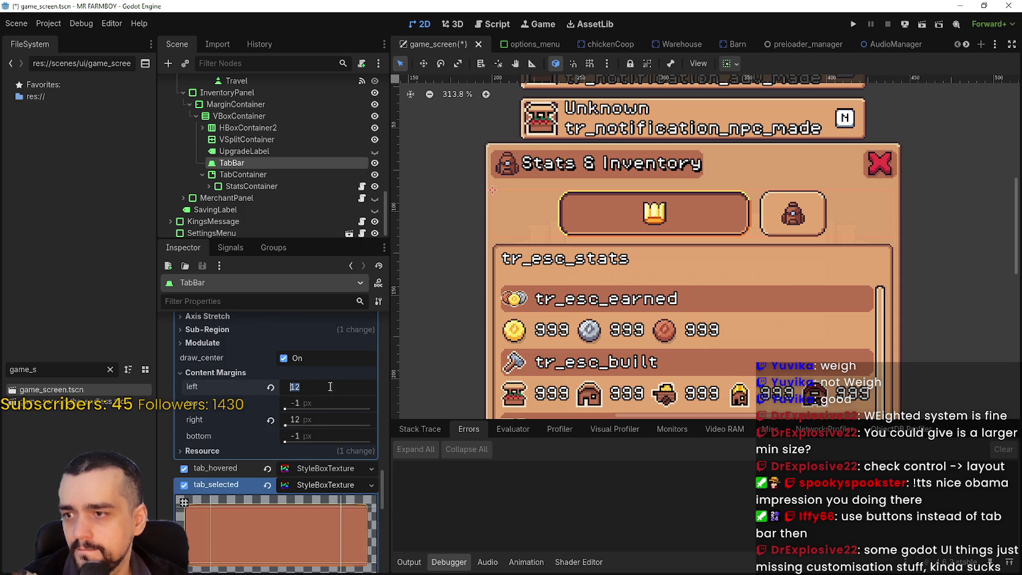
type("50")
key("Return")
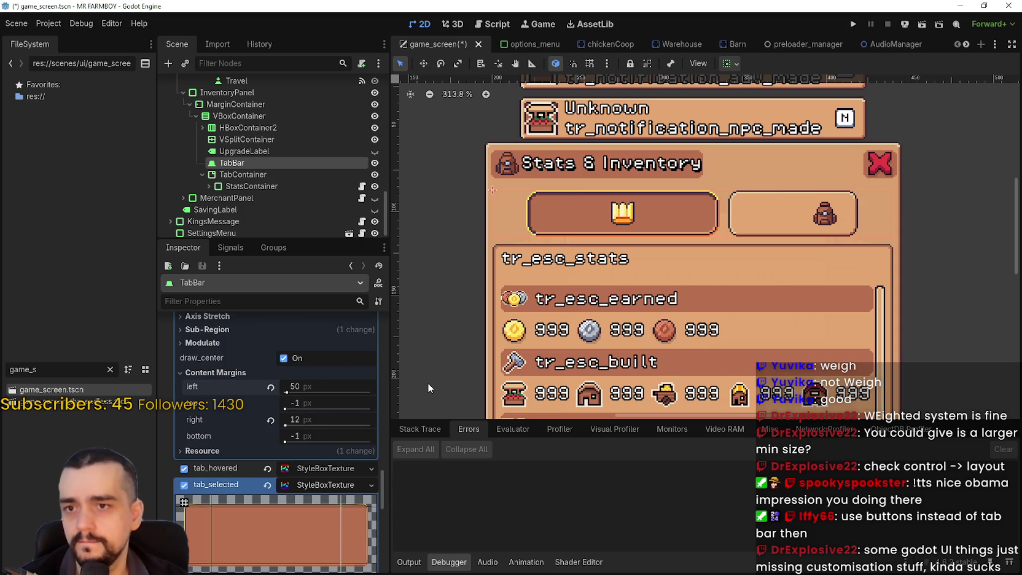
left_click(344, 418)
type("50")
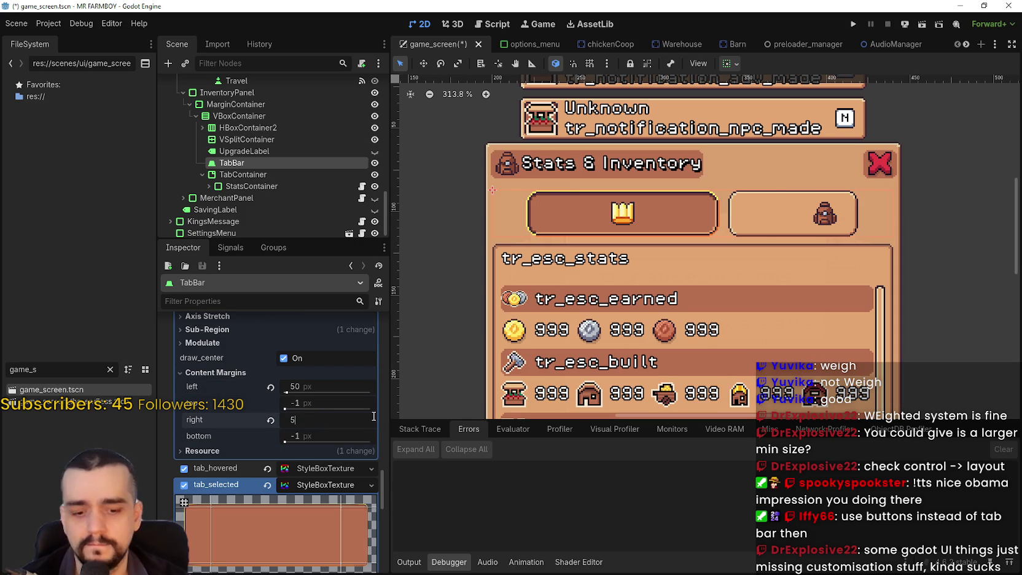
key("Return")
scroll(653, 247, "down", 2)
scroll(653, 248, "down", 2)
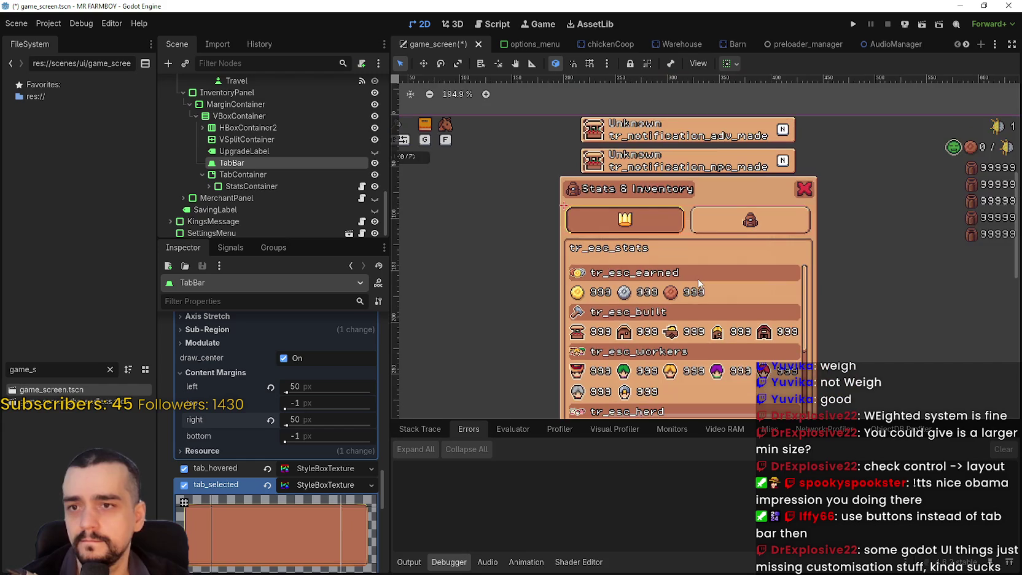
- Step tab_separation down from 5 to 4
scroll(675, 197, "up", 7)
scroll(667, 214, "down", 8)
scroll(665, 215, "up", 5)
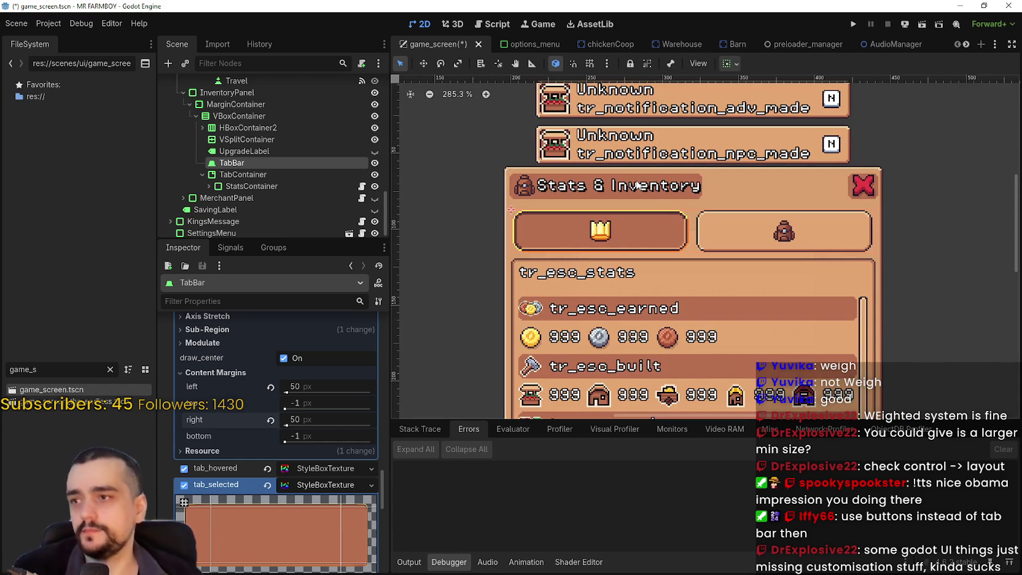
scroll(223, 510, "up", 2)
scroll(233, 502, "up", 10)
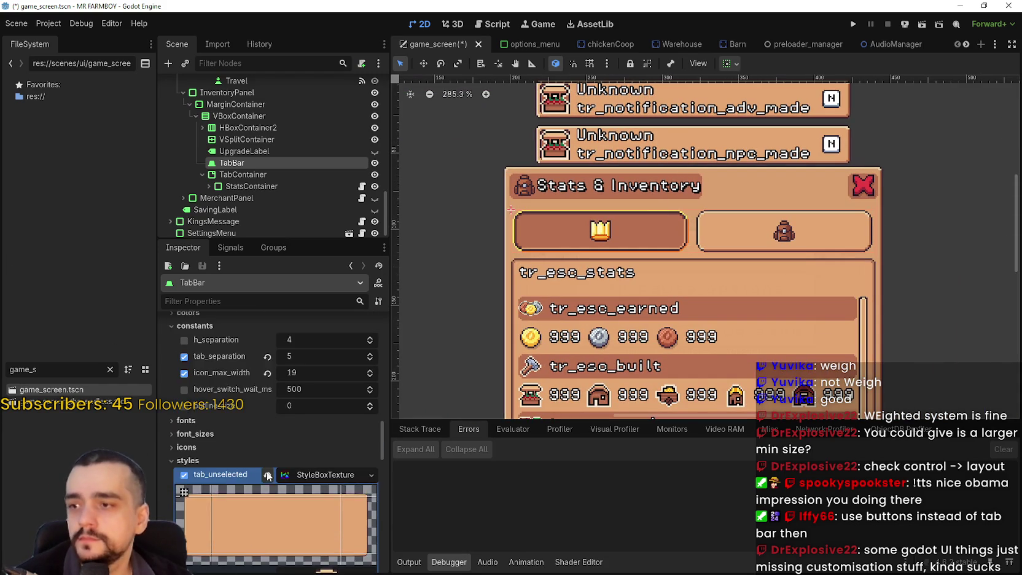
left_click(370, 391)
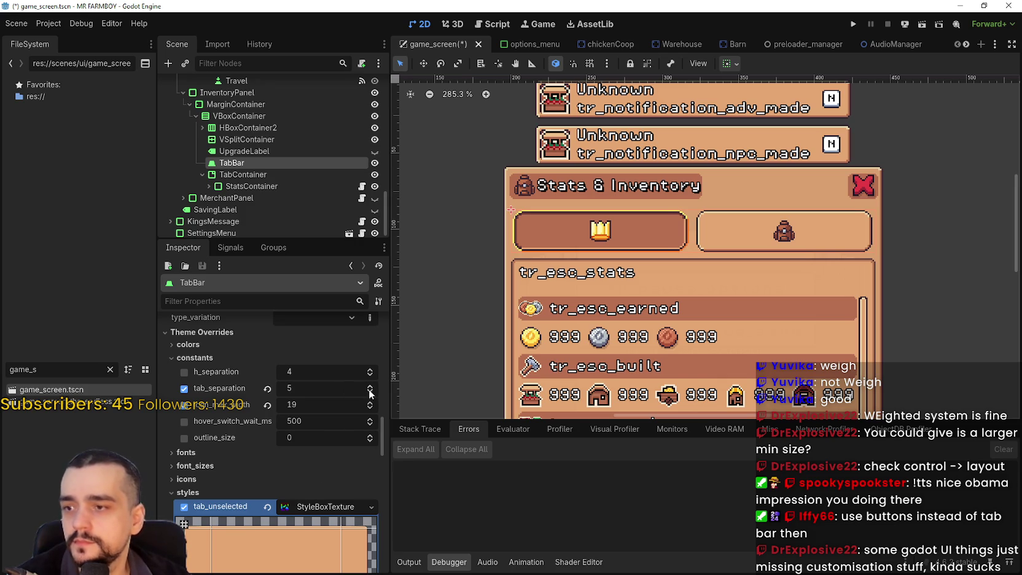
scroll(756, 209, "up", 5)
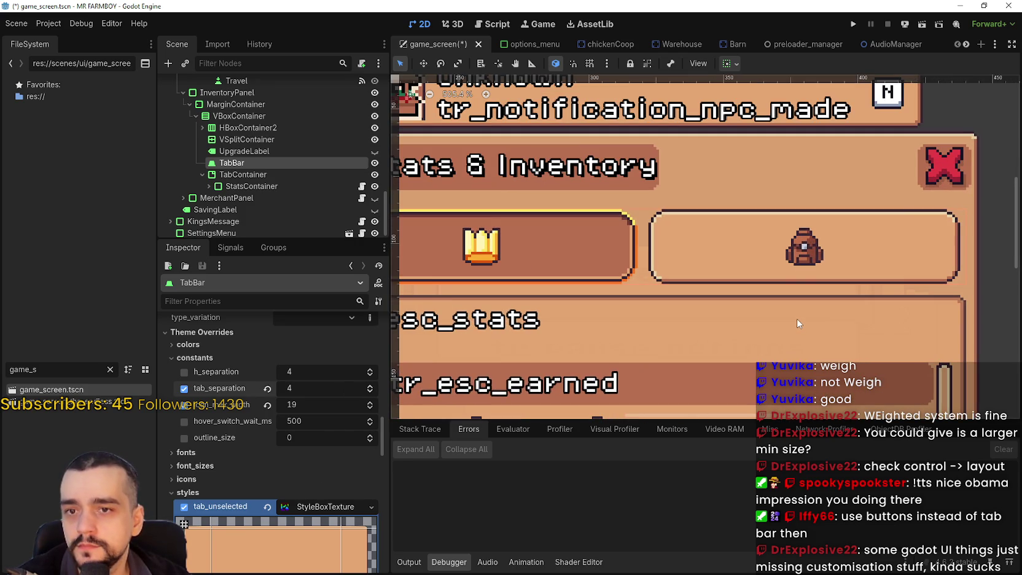
scroll(542, 272, "down", 7)
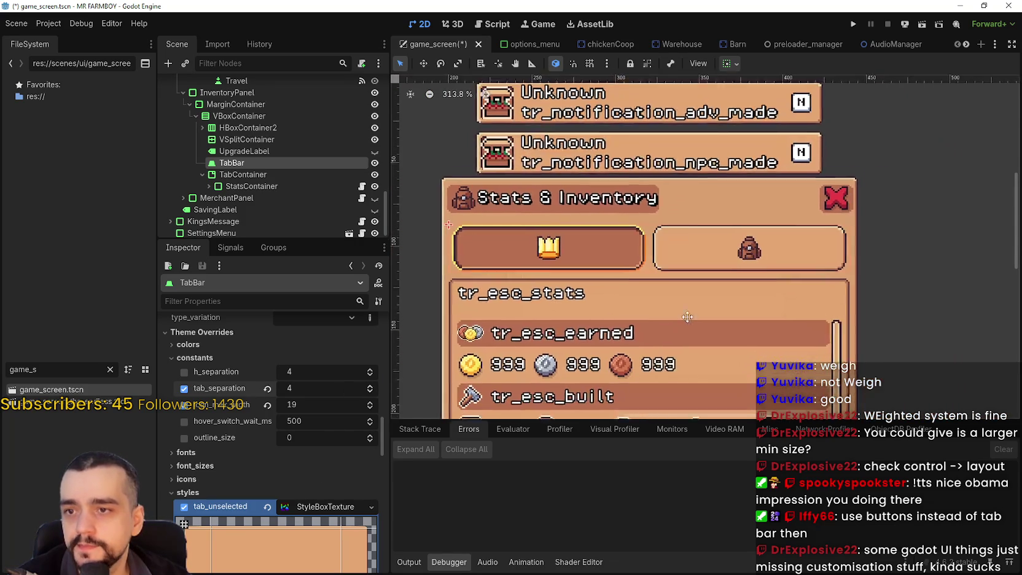
mouse_move(665, 310)
left_mouse_down()
mouse_move(611, 184)
mouse_move(611, 265)
left_mouse_up()
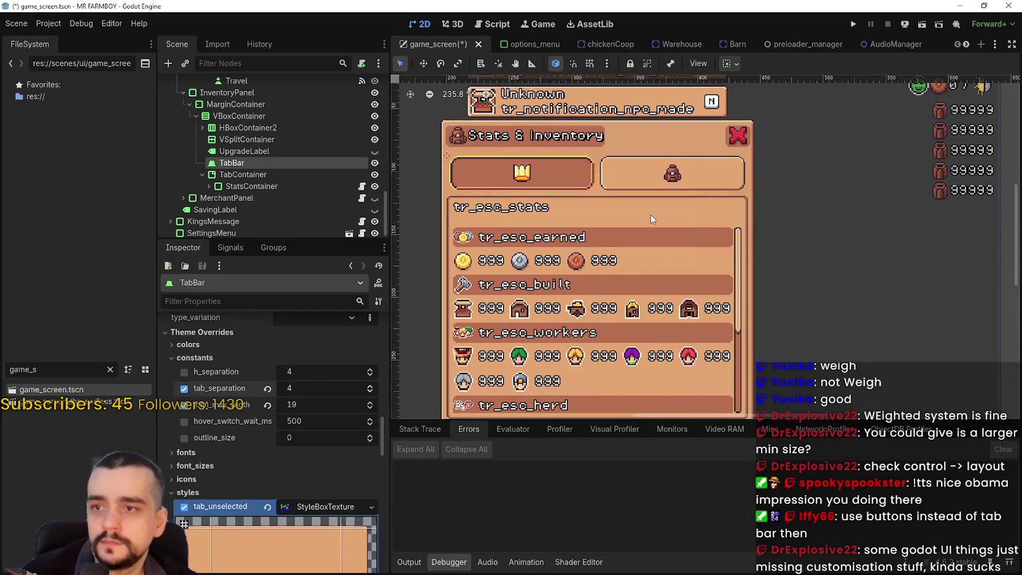
- Adjust icon_max_width with the spinbox arrows, settling it at 16
left_click(370, 408)
left_click(370, 408)
left_click(371, 408)
left_click(370, 408)
left_click(370, 408)
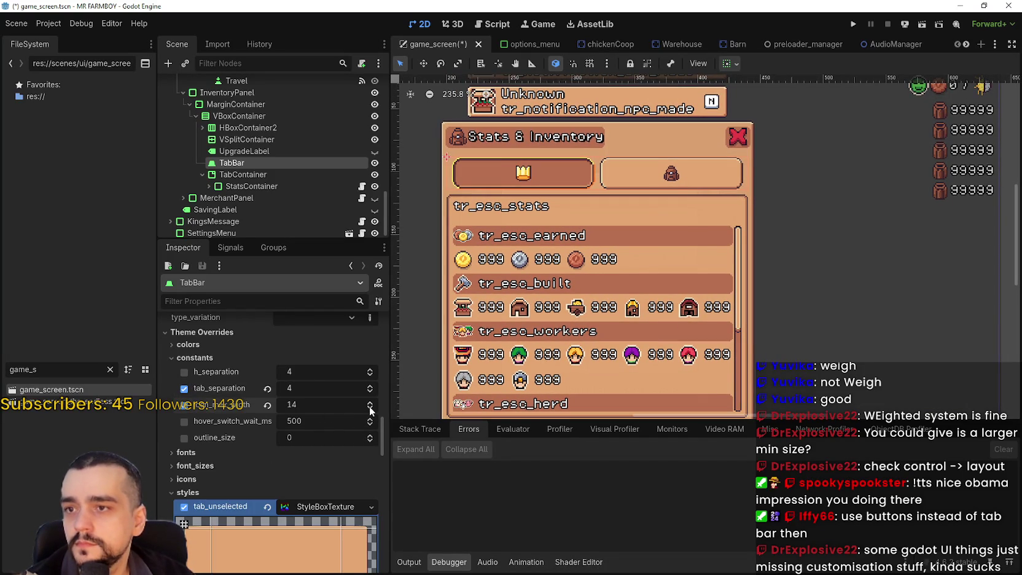
left_click(370, 409)
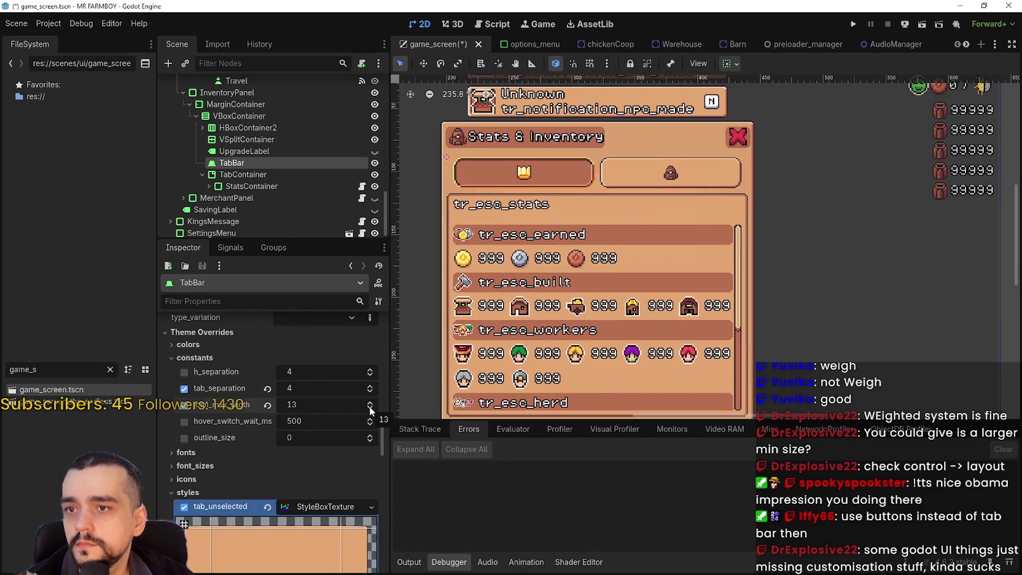
left_click(370, 408)
left_click(370, 408)
left_click(370, 408)
left_click(370, 408)
left_click(370, 408)
left_click(371, 409)
left_click(370, 409)
left_click(371, 403)
left_click(371, 402)
left_click(371, 402)
left_click(371, 402)
left_click(371, 402)
left_click(371, 403)
left_click(371, 403)
left_click(371, 403)
left_click(371, 403)
left_click(371, 403)
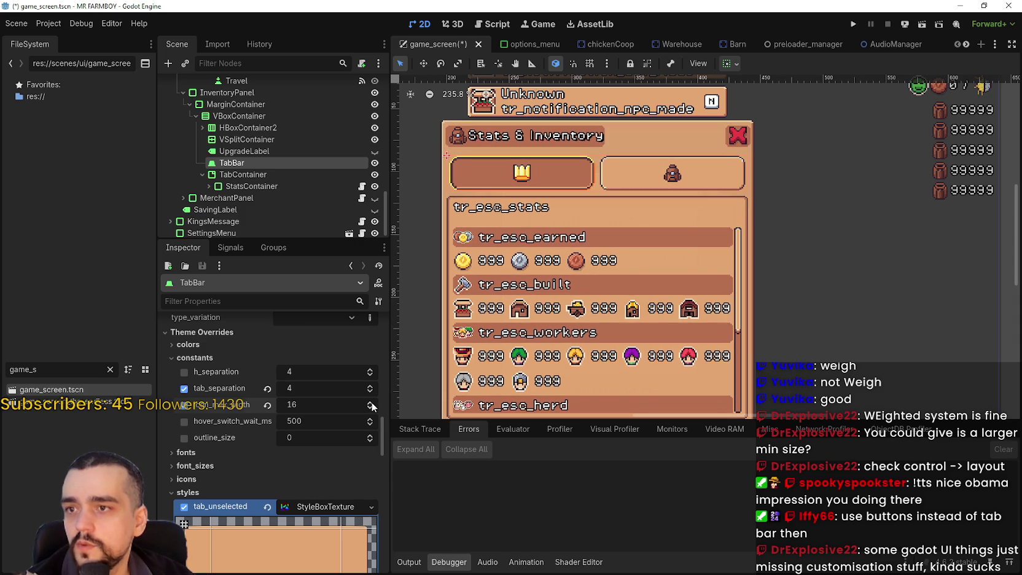
left_click(371, 408)
left_click(371, 408)
scroll(519, 145, "up", 1)
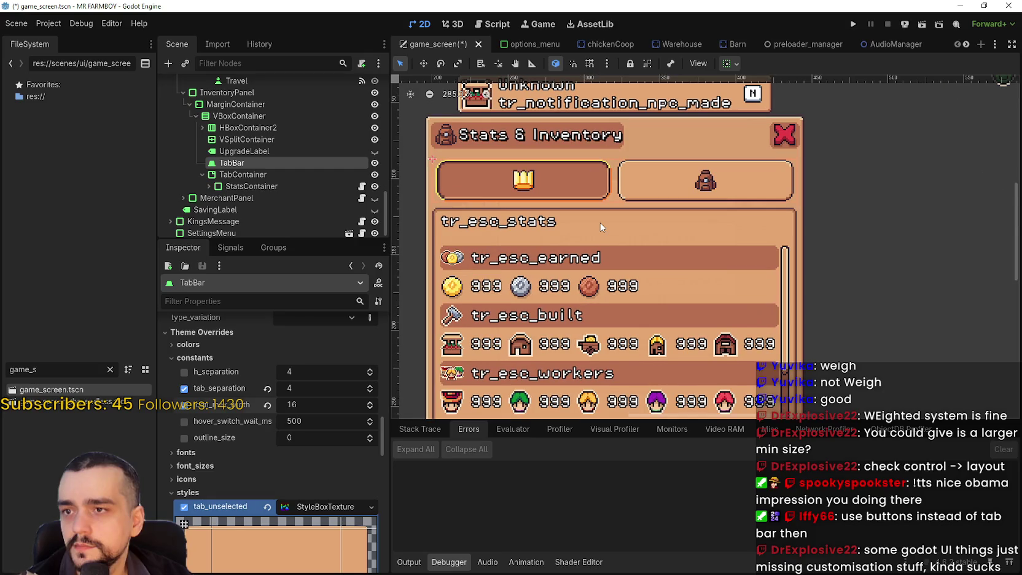
scroll(600, 226, "down", 3)
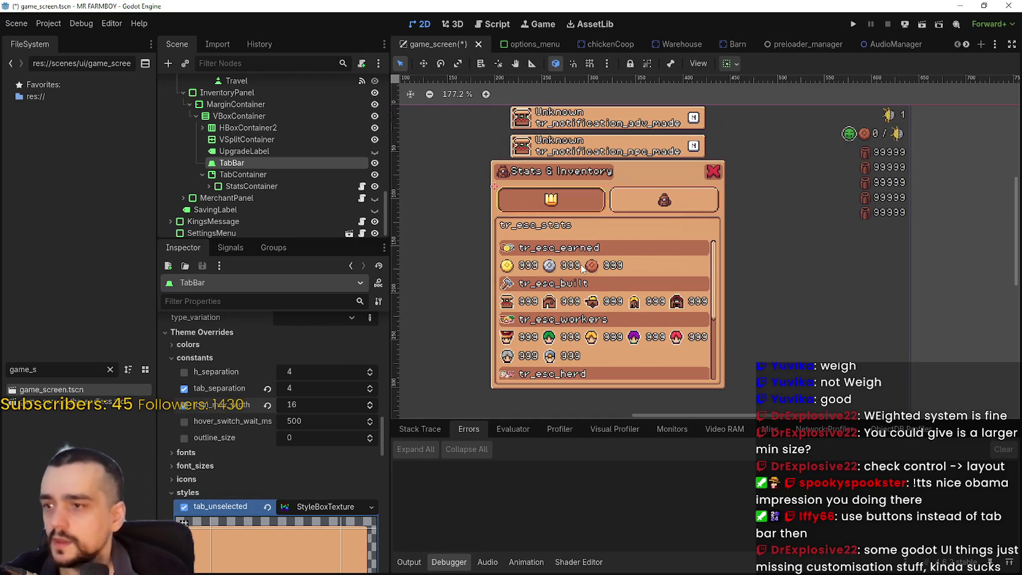
scroll(309, 446, "down", 3)
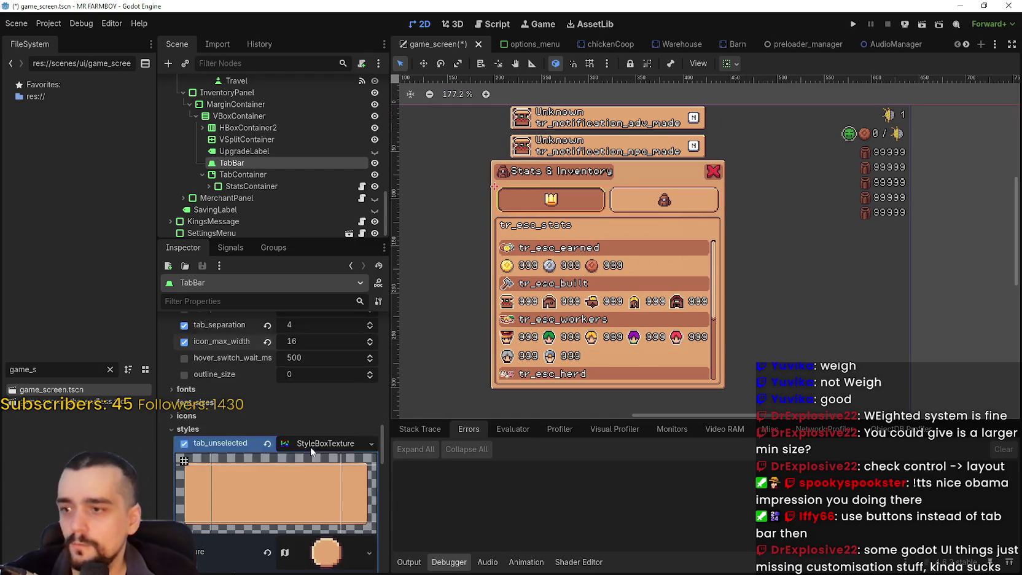
- Set tab_hovered's left and right content margins to 50 px
scroll(320, 413, "down", 8)
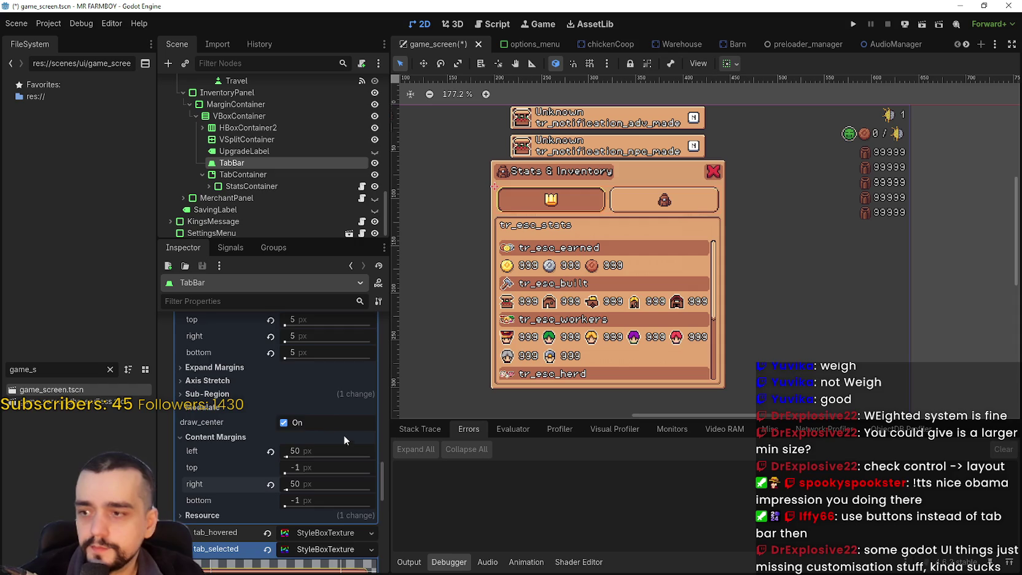
left_click(332, 437)
scroll(307, 423, "down", 6)
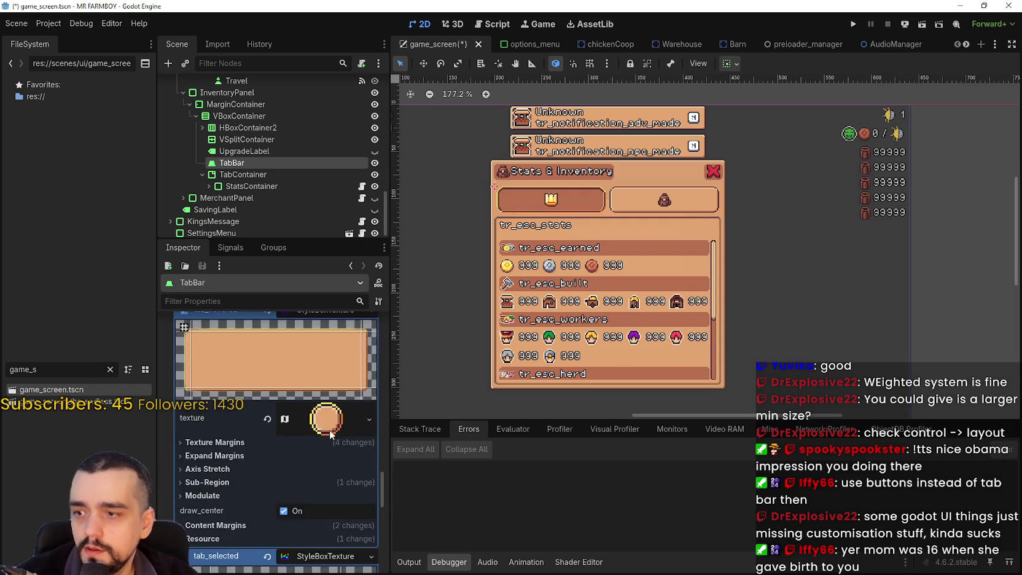
left_click(218, 462)
left_click(319, 475)
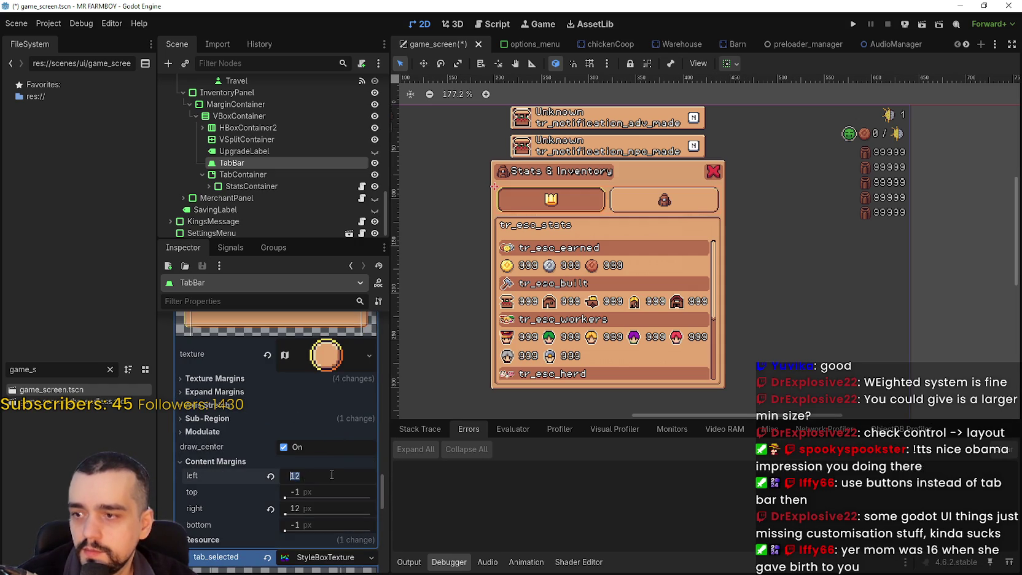
type("50")
left_click(321, 504)
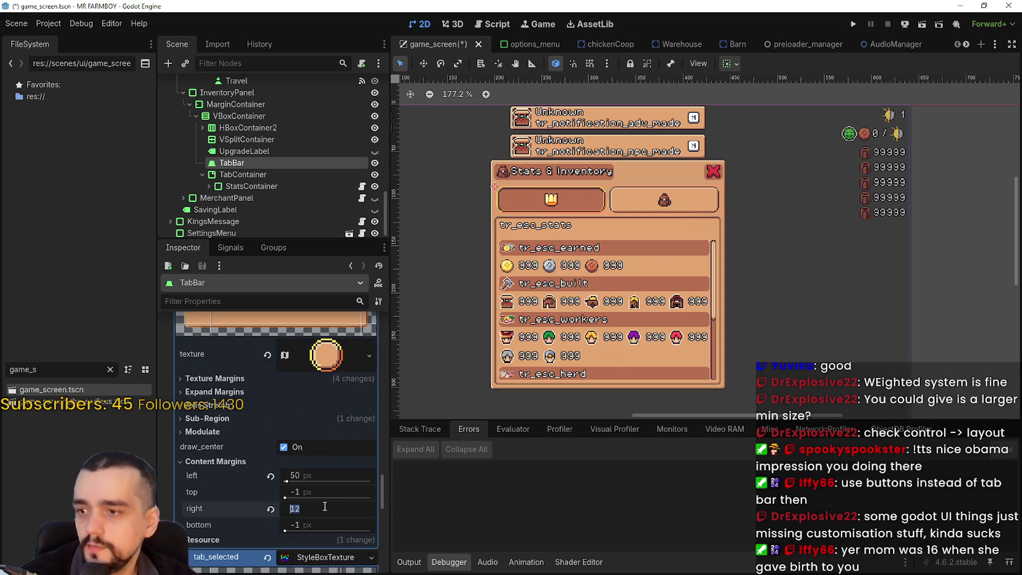
type("50")
scroll(320, 485, "down", 2)
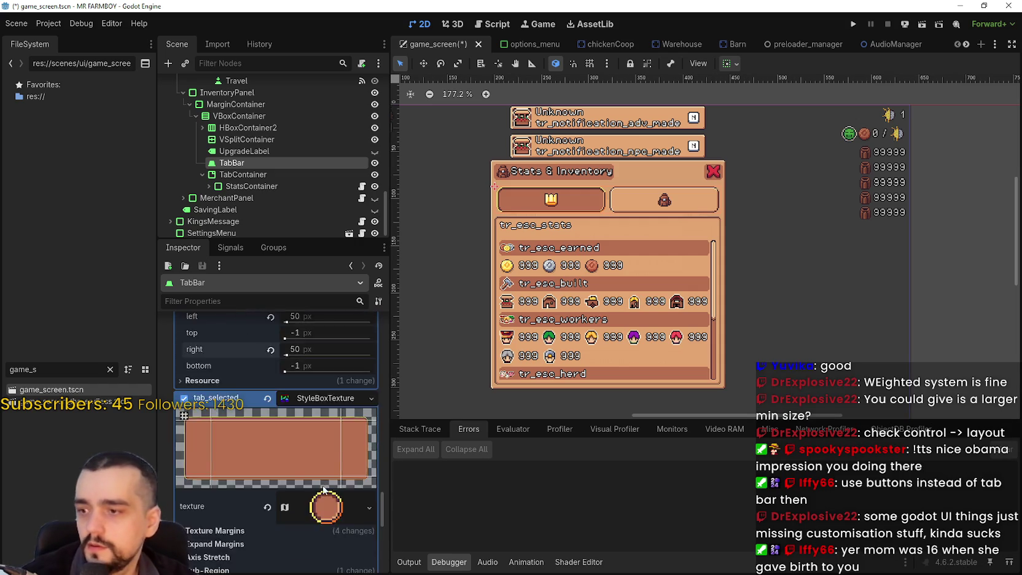
scroll(314, 461, "down", 2)
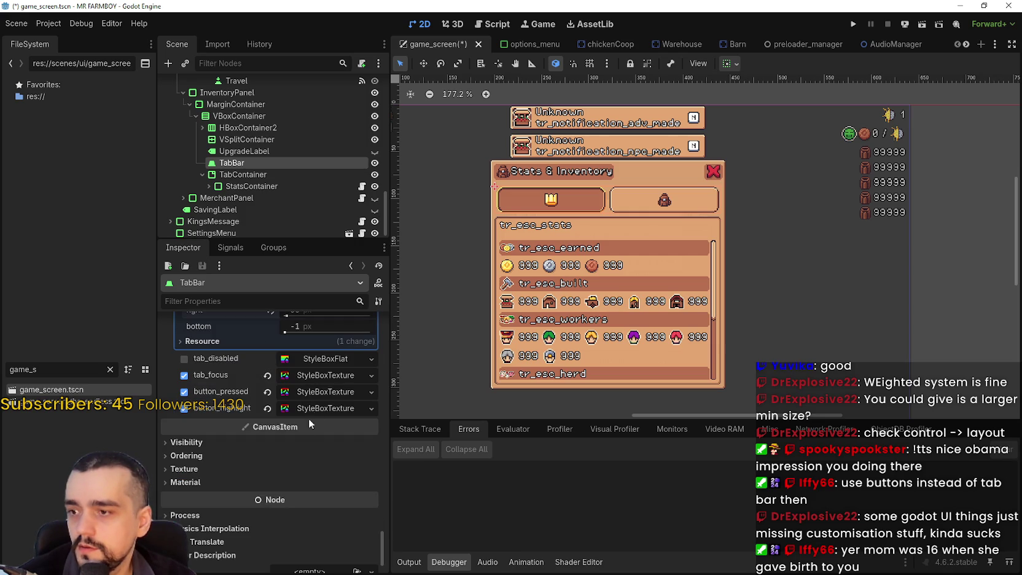
- Expand the button_pressed stylebox's Content Margins and check the highlight stylebox
left_click(323, 367)
scroll(325, 463, "down", 2)
left_click(325, 463)
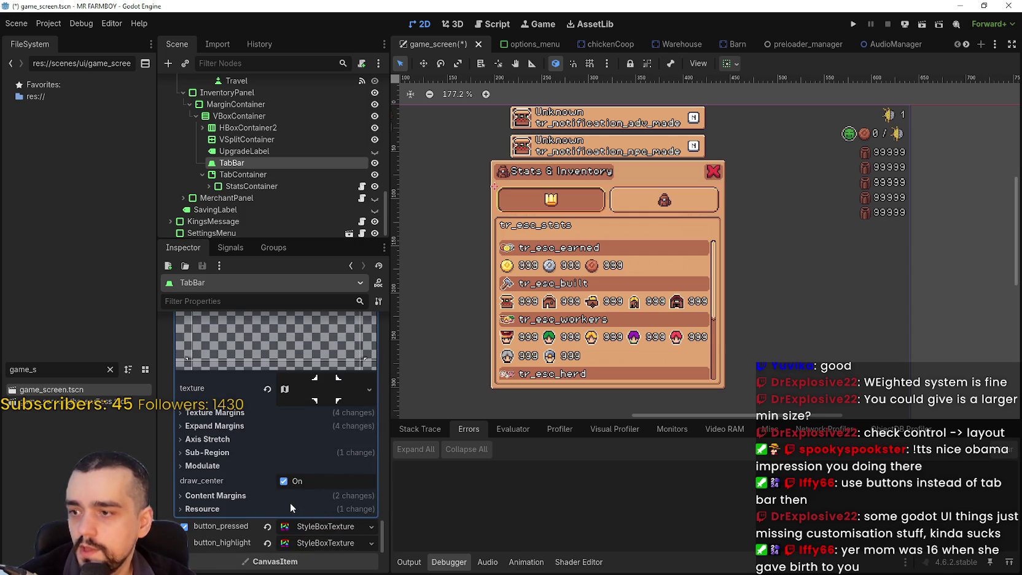
scroll(293, 498, "down", 2)
left_click(317, 413)
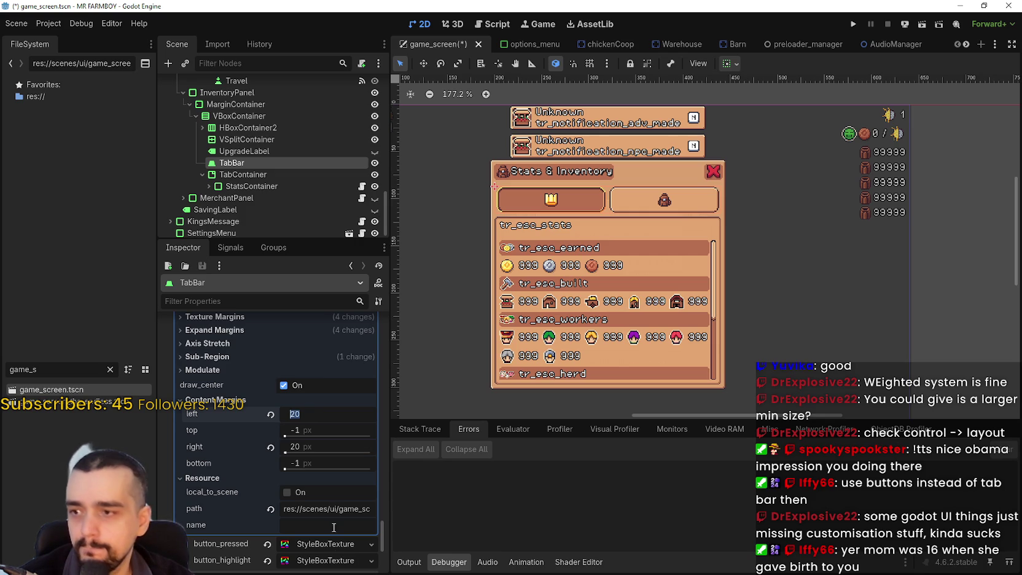
left_click(330, 557)
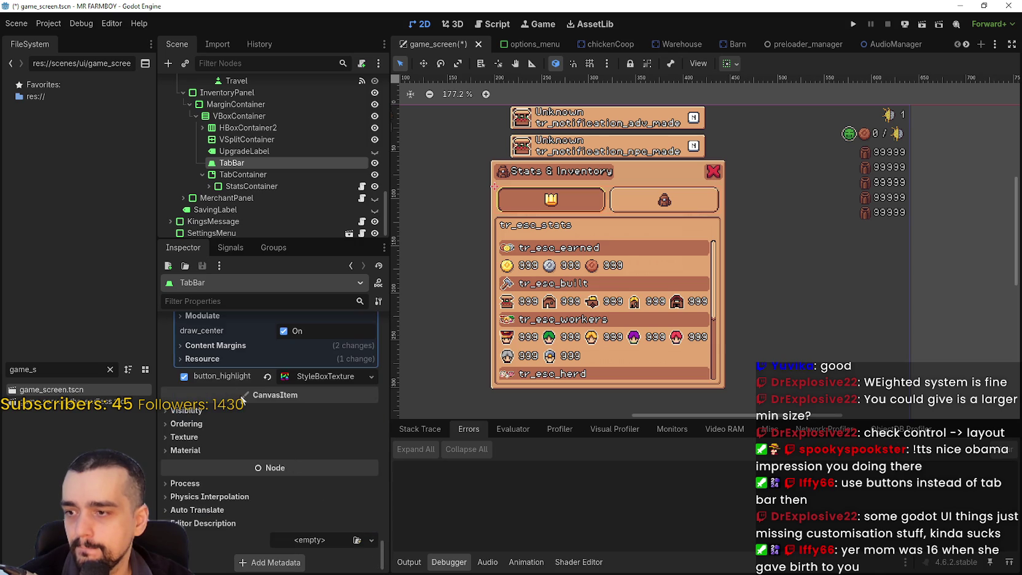
left_click(225, 346)
left_click(225, 346)
scroll(351, 443, "up", 2)
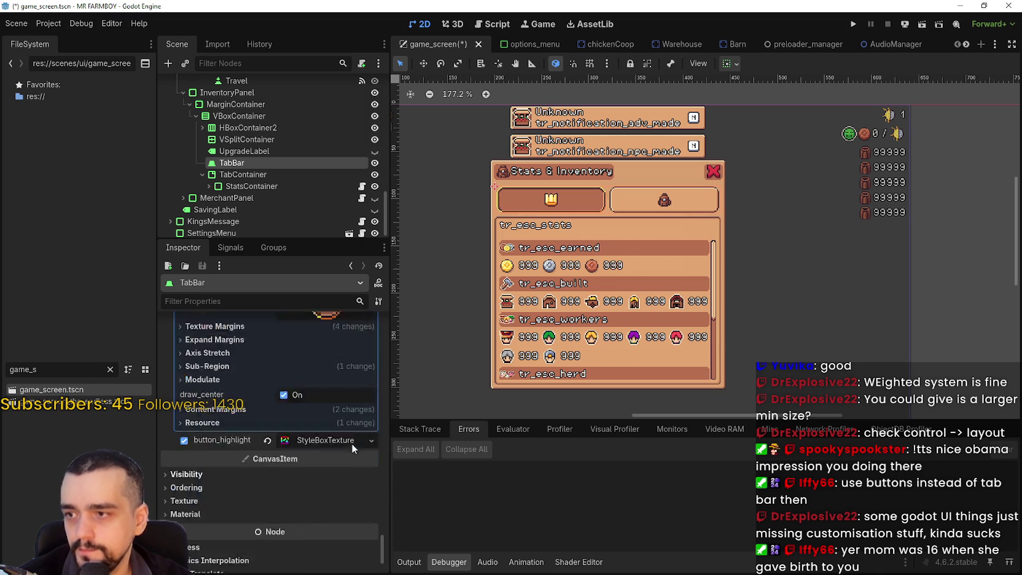
- Set the pressed and highlight styleboxes' left and right content margins to 50 px
left_click(315, 444)
scroll(312, 459, "down", 2)
left_click(305, 468)
scroll(307, 466, "down", 2)
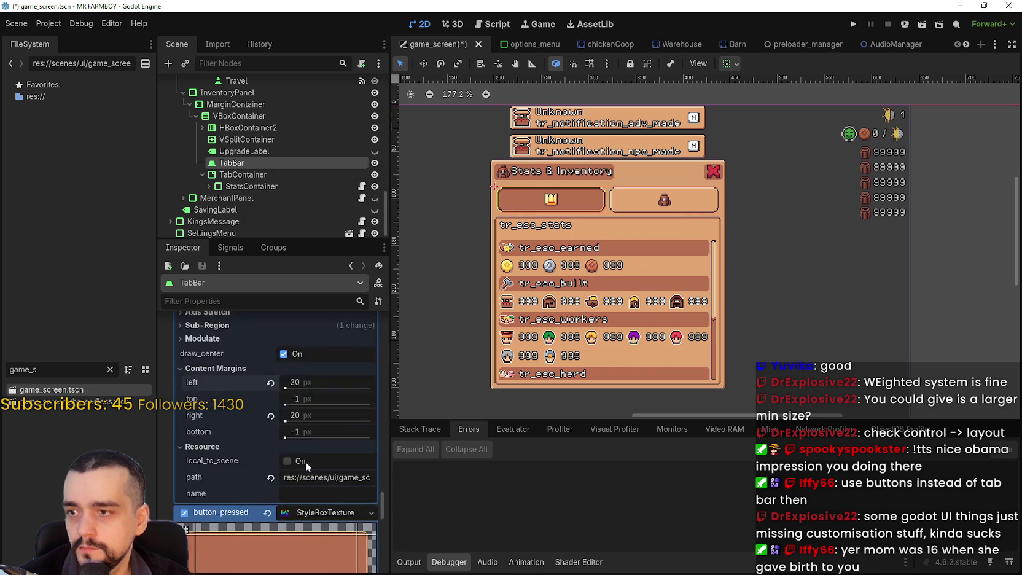
scroll(307, 467, "down", 4)
type("50")
left_click(319, 379)
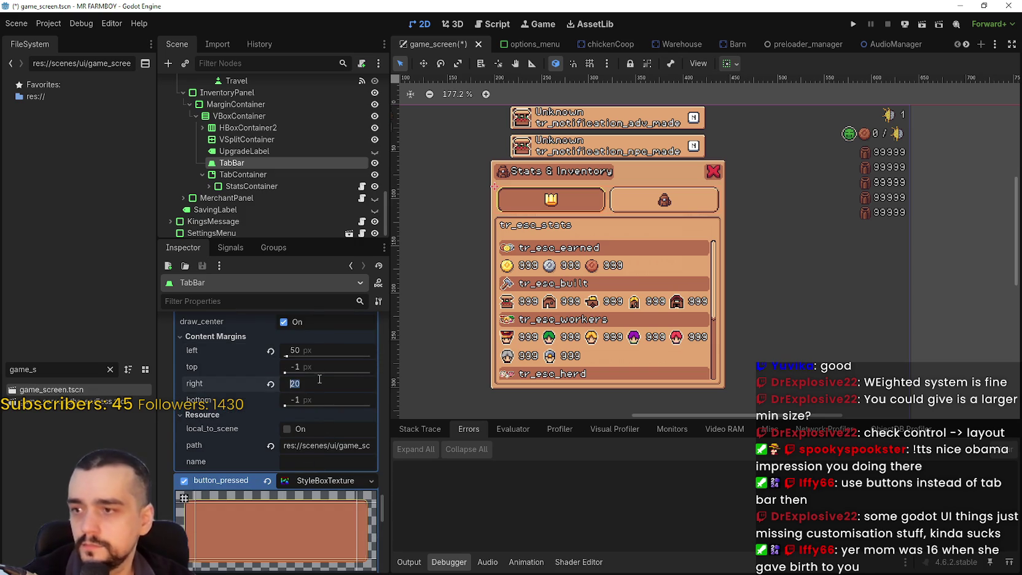
scroll(317, 377, "down", 10)
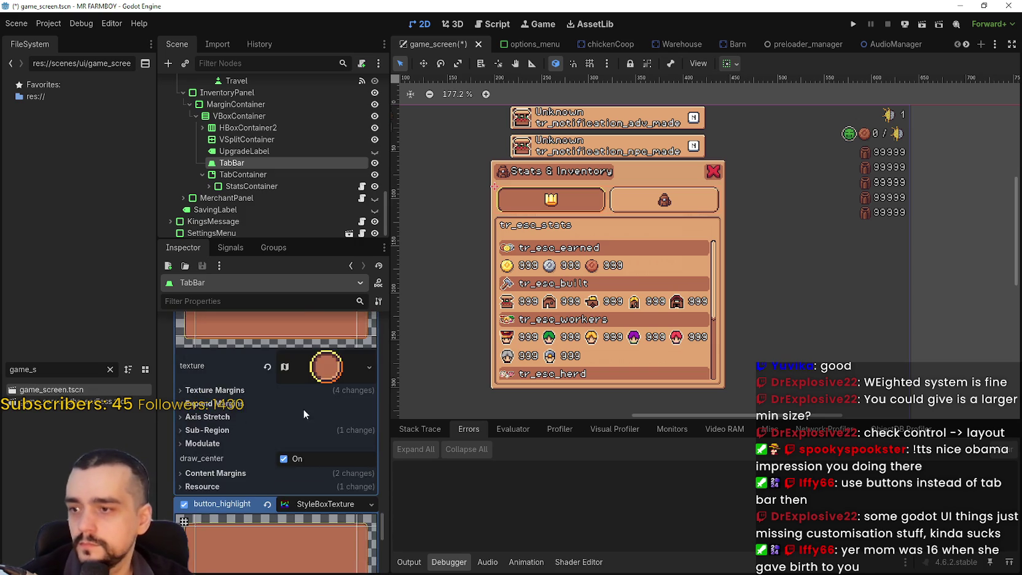
left_click(258, 411)
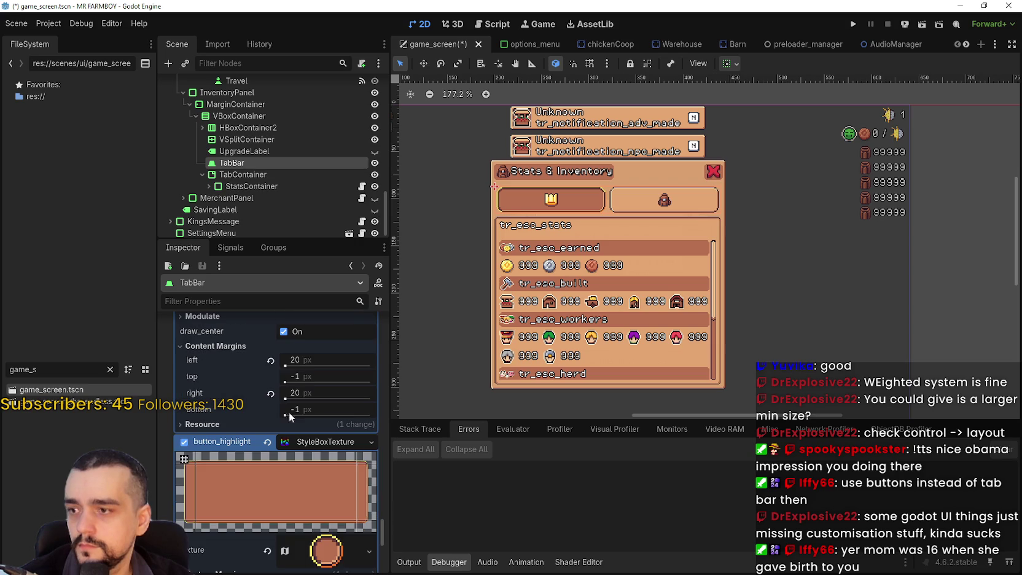
left_click(305, 393)
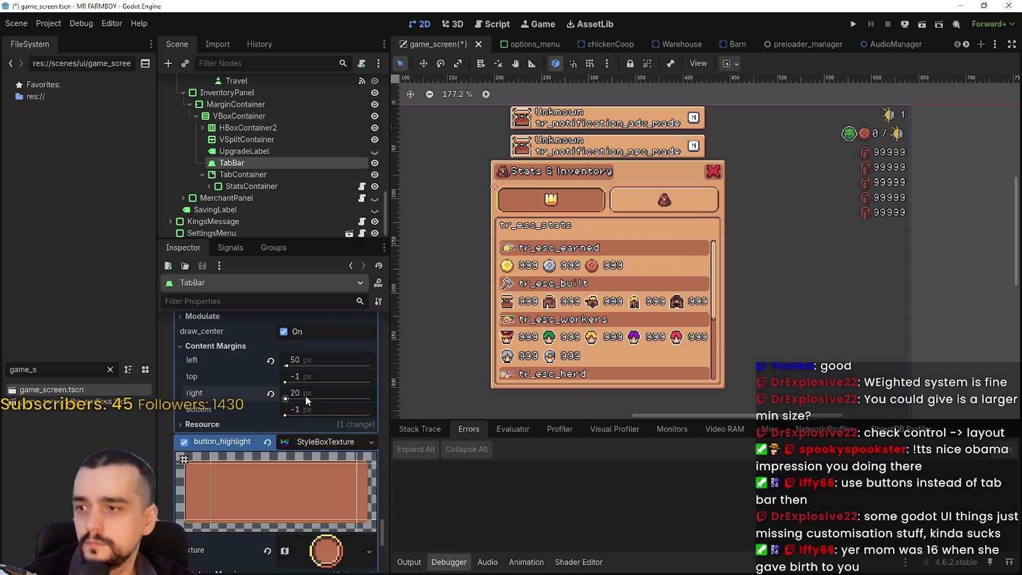
type("5")
key("Return")
- Verify the highlight margins read 50 and save the game_screen scene
scroll(327, 388, "down", 3)
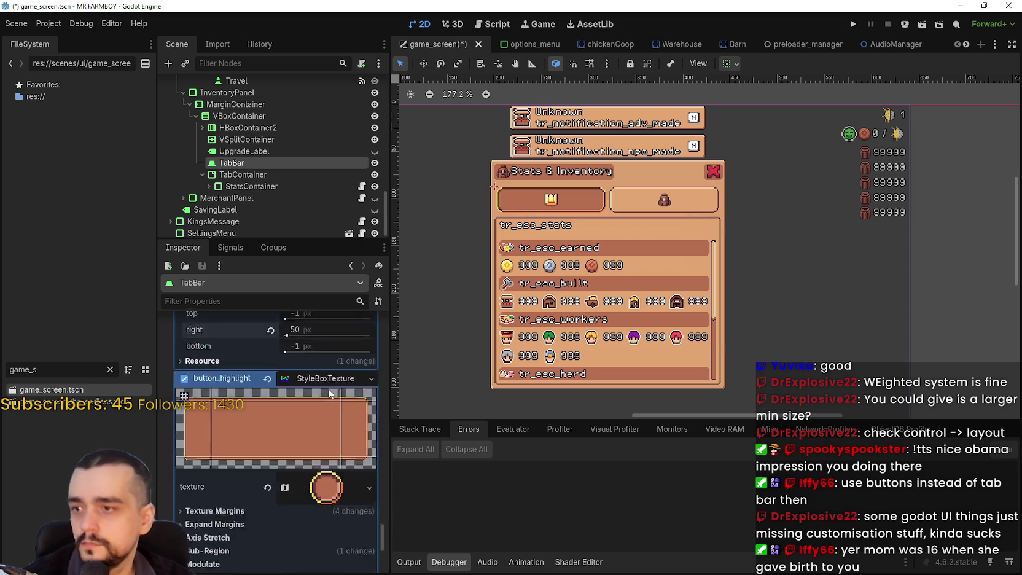
scroll(319, 391, "up", 2)
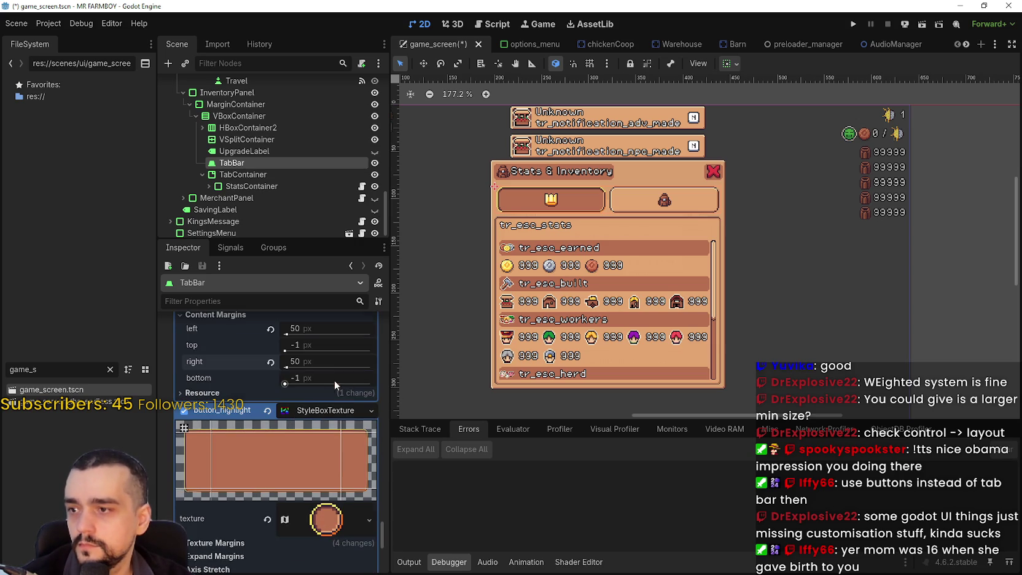
scroll(335, 380, "down", 5)
left_click(280, 402)
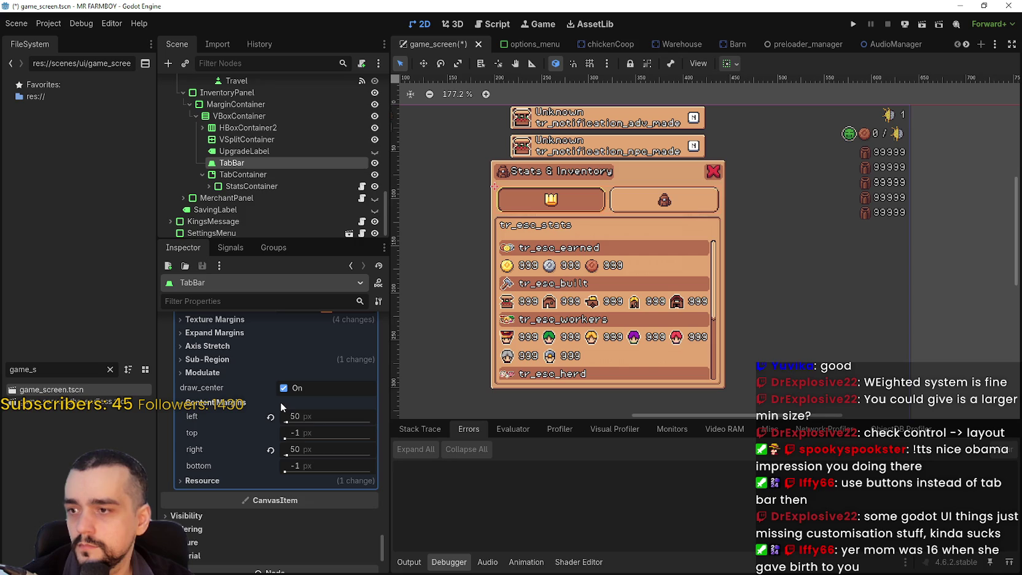
left_click(292, 417)
scroll(301, 425, "down", 3)
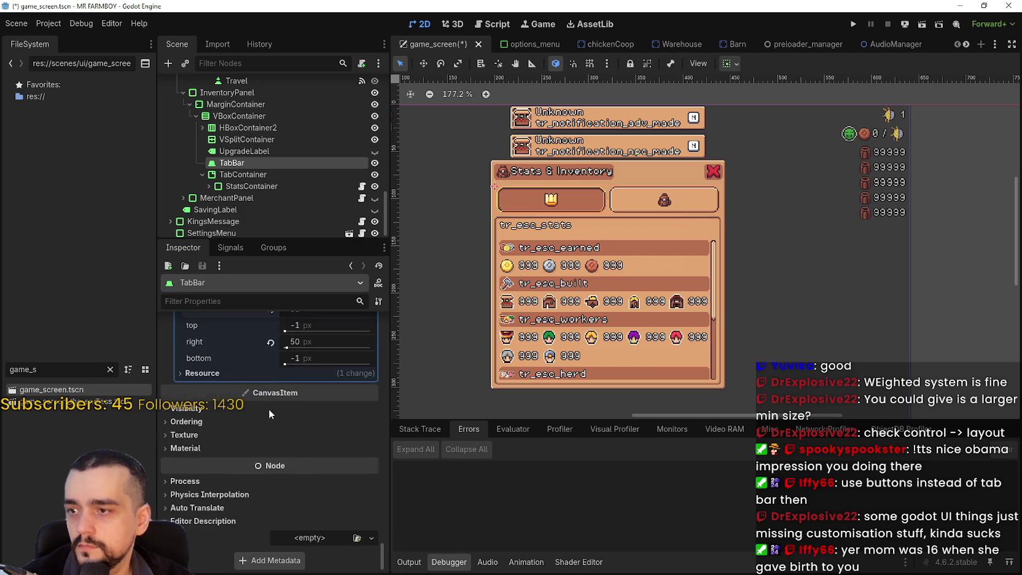
scroll(314, 443, "up", 4)
scroll(316, 470, "up", 5)
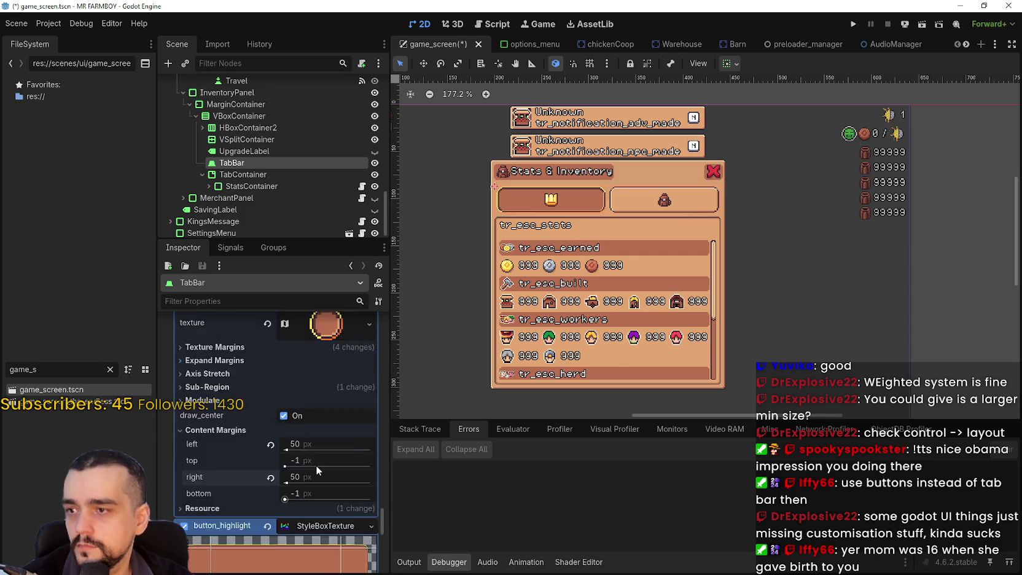
scroll(316, 465, "down", 15)
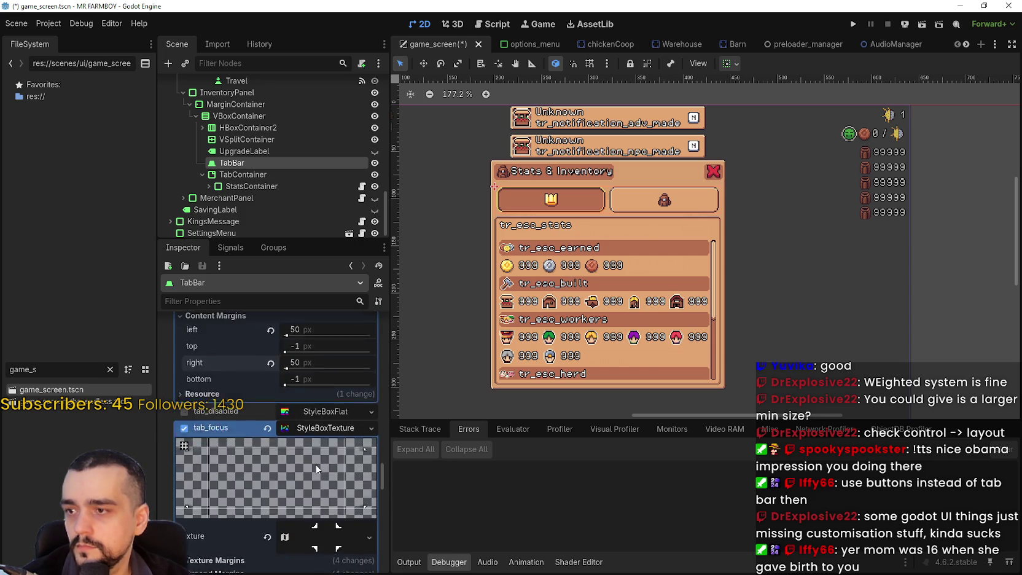
scroll(315, 464, "down", 8)
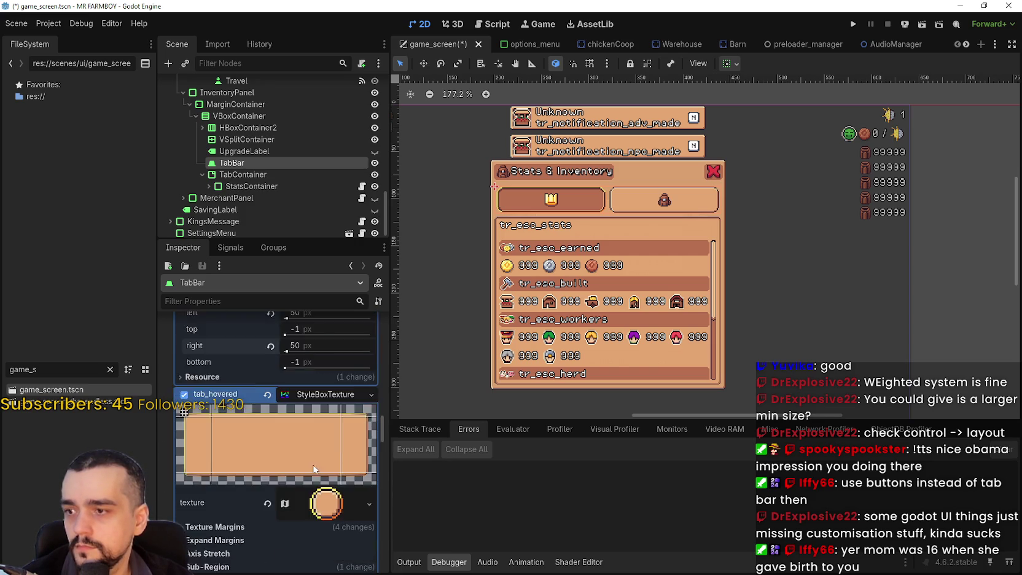
scroll(309, 461, "up", 15)
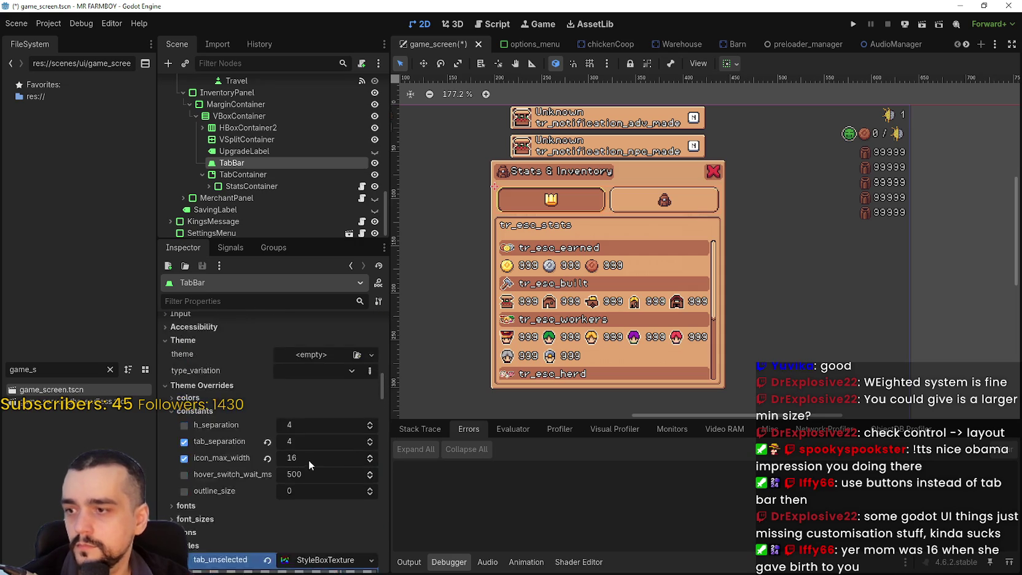
key("ctrl+s")
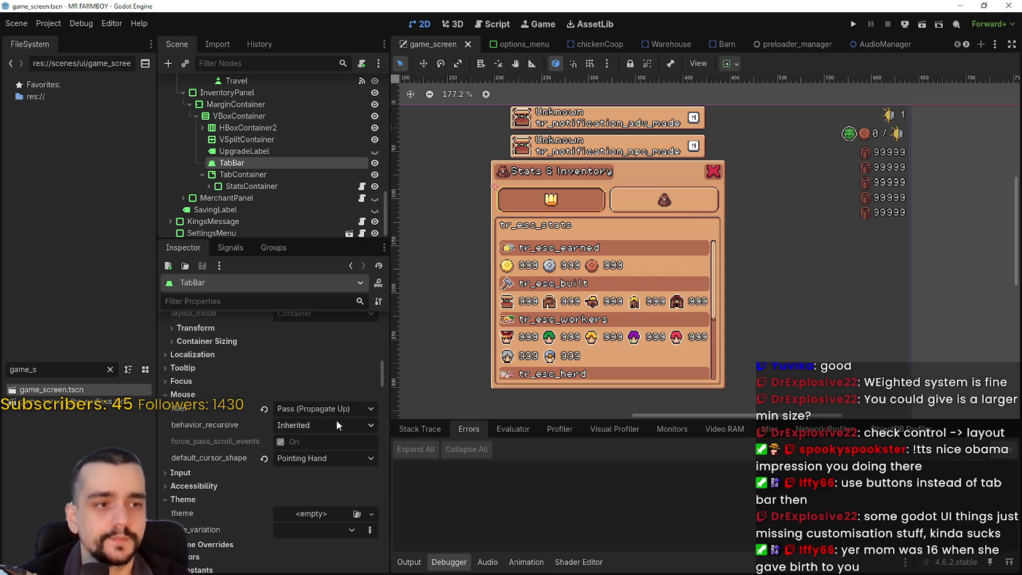
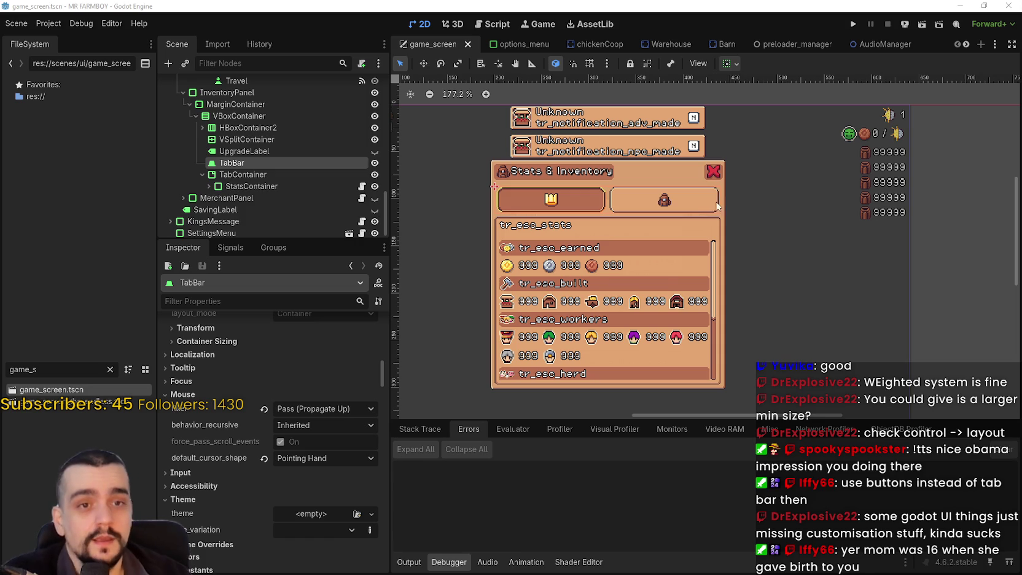
- Set the Stats & Inventory TabBar's current_tab to 1 so the backpack tab is active
scroll(686, 247, "up", 2)
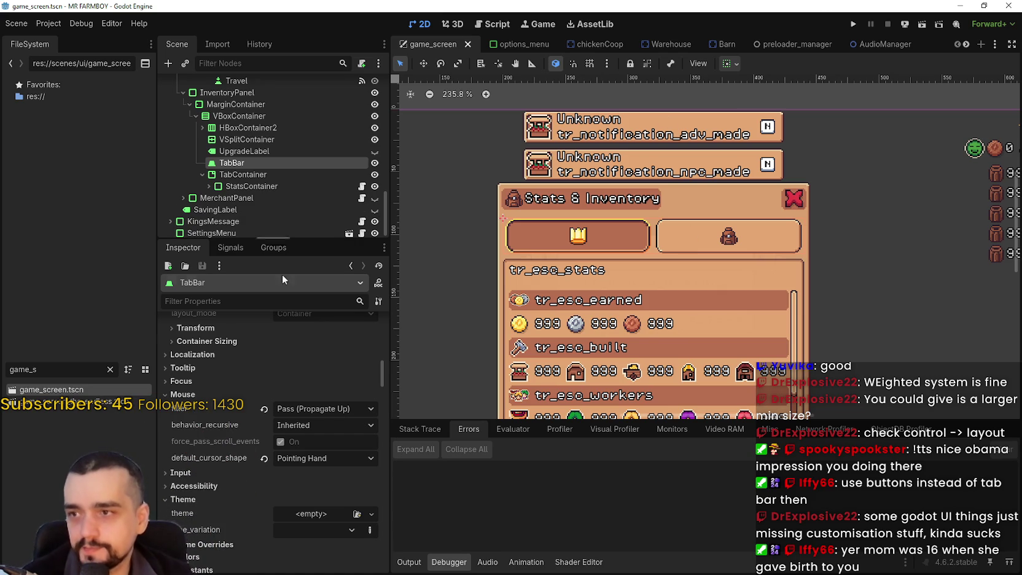
scroll(322, 412, "up", 5)
scroll(327, 399, "up", 1)
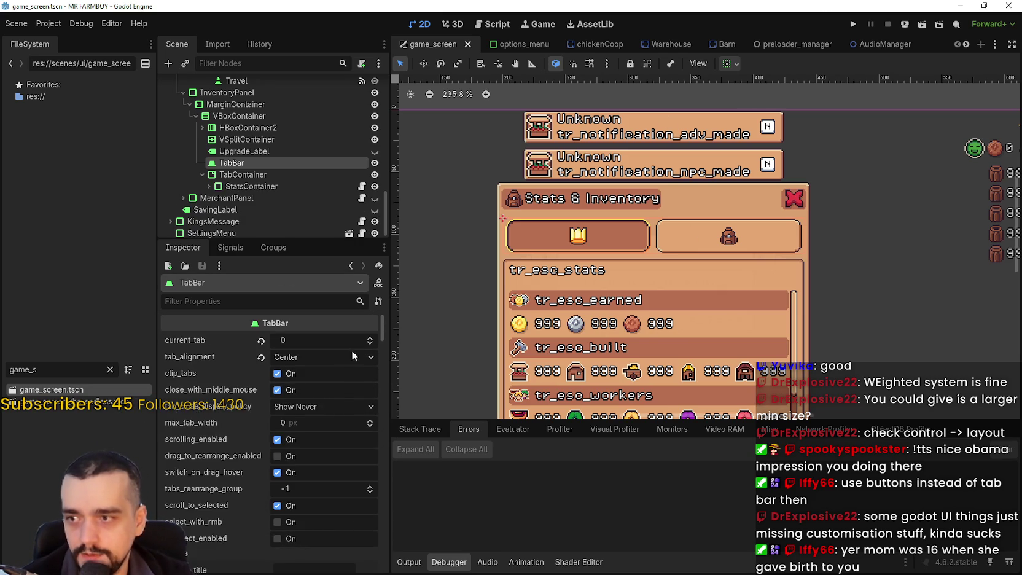
left_click(369, 339)
left_click(369, 345)
left_click(370, 339)
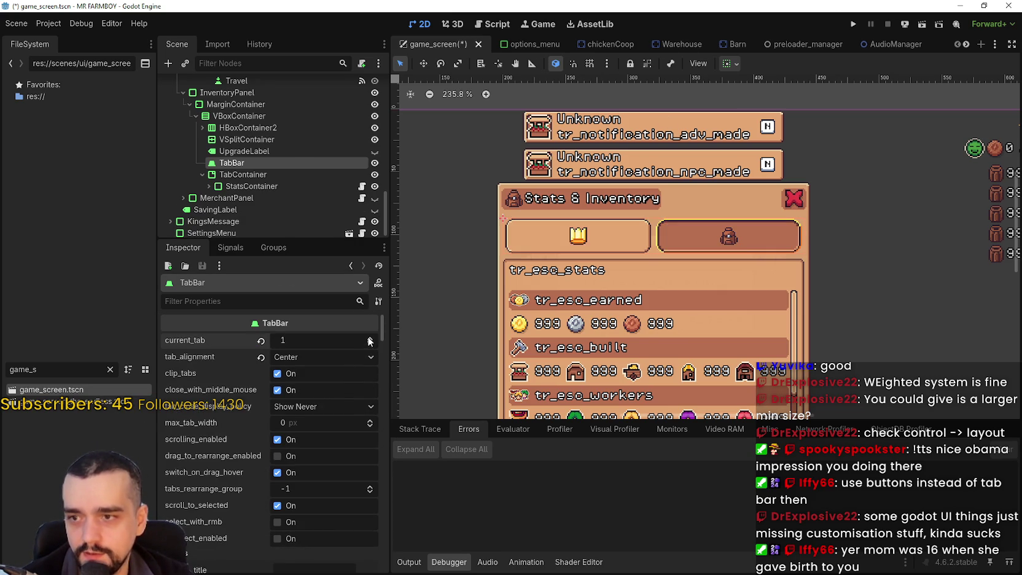
left_click(264, 186)
- Centre the canvas on StatsContainer and drag the Scene dock divider down for more tree room
double_click(245, 185)
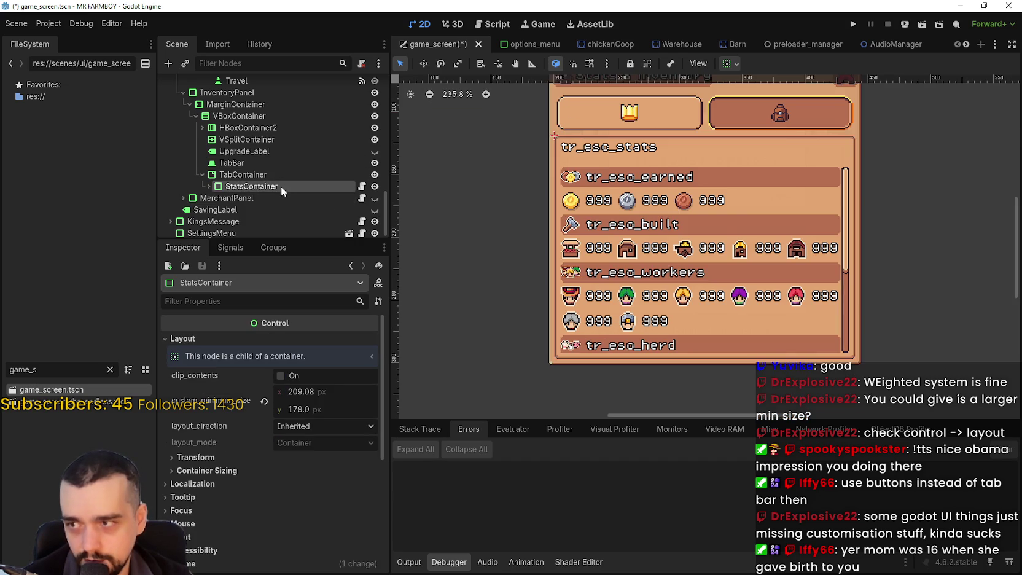
key("Escape")
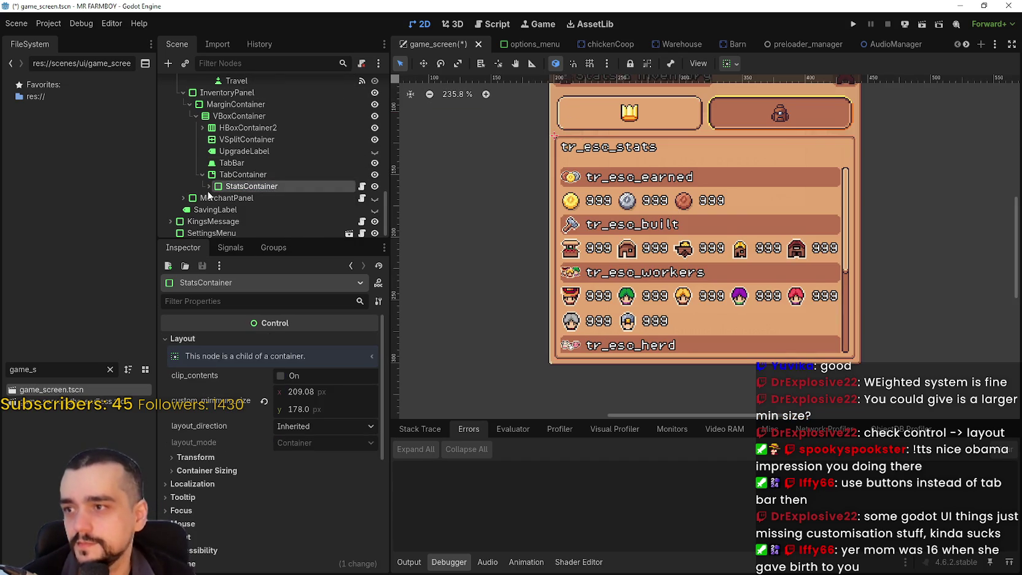
scroll(244, 189, "up", 6)
left_click_drag(316, 241, 316, 399)
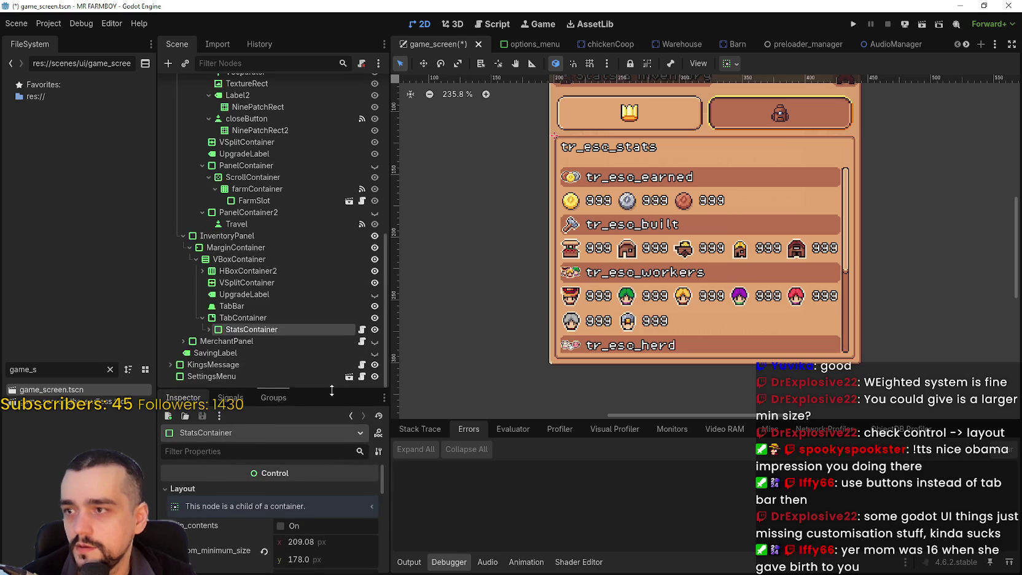
- Select the TabContainer and review its tab settings in the Inspector
left_click(270, 306)
left_click(265, 318)
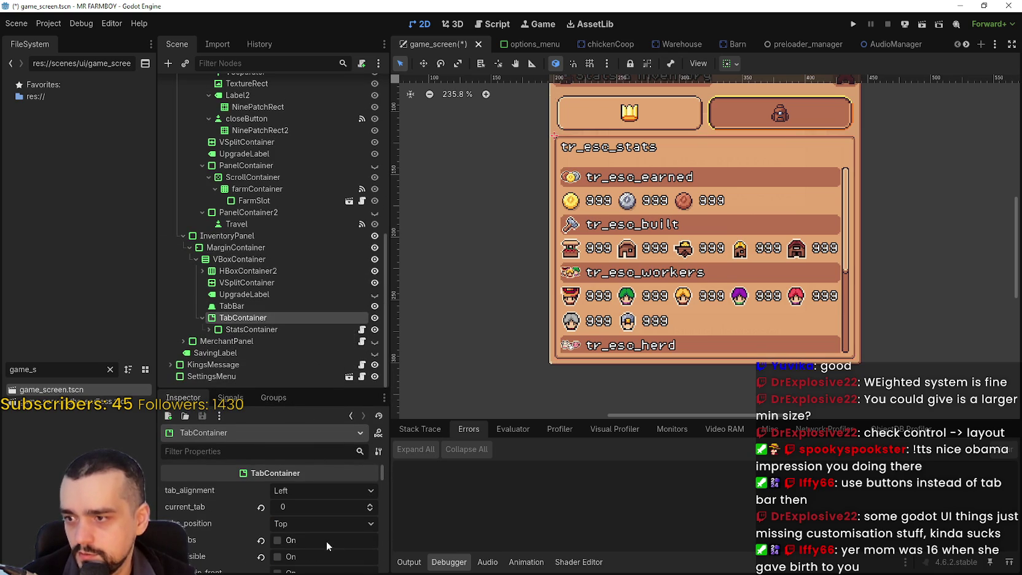
scroll(246, 311, "up", 3)
scroll(244, 305, "down", 3)
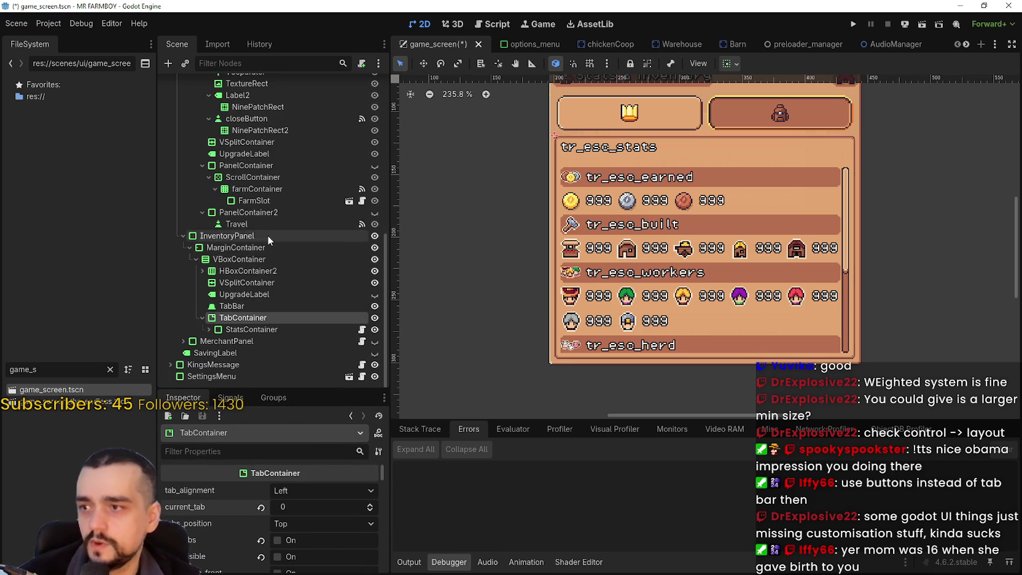
scroll(277, 257, "up", 4)
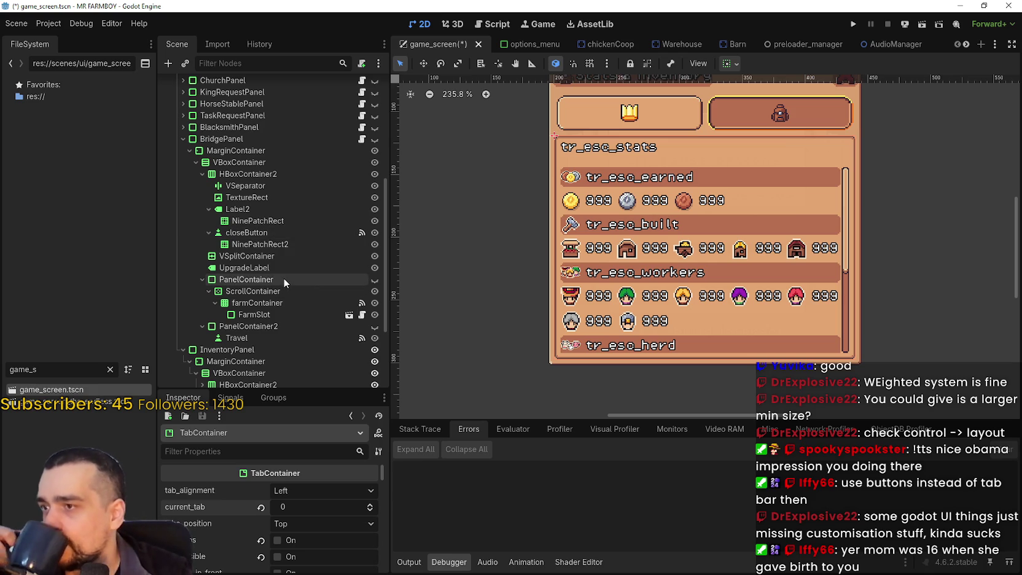
scroll(272, 272, "down", 1)
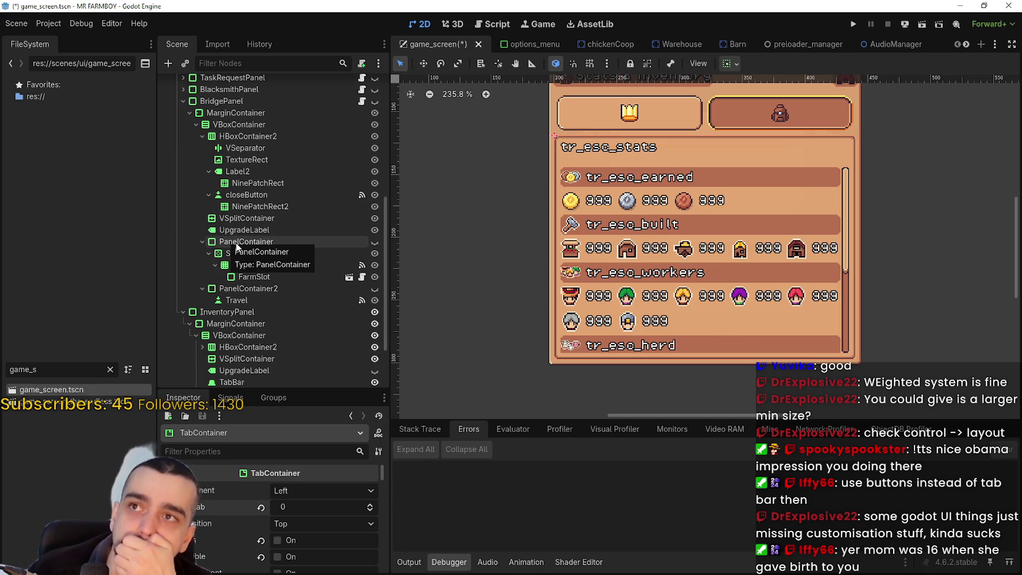
scroll(236, 332, "down", 2)
scroll(221, 307, "up", 8)
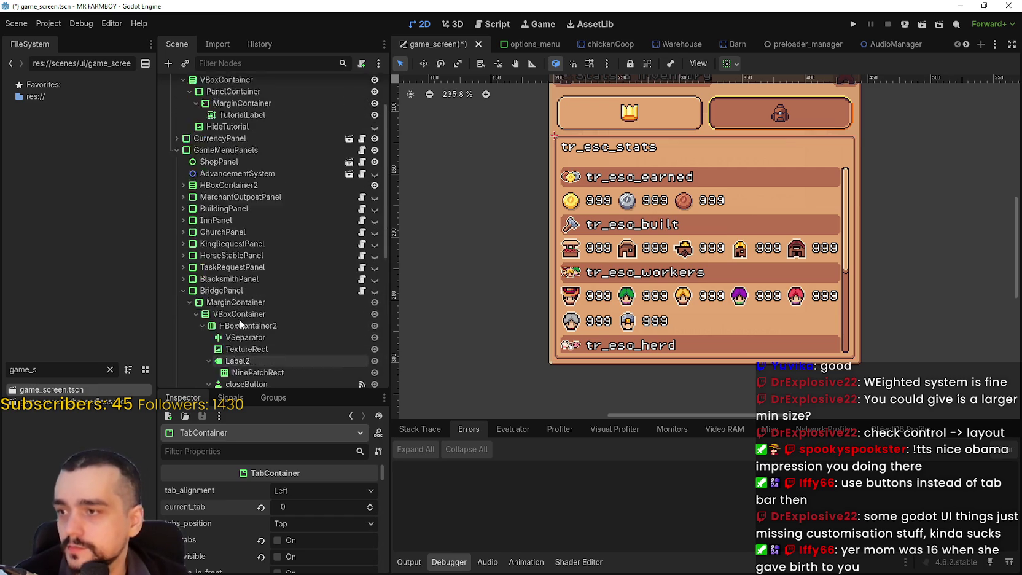
- Expand BuildingPanel and HBoxContainer4, collapse the first PanelContainer, and browse the nested child nodes
left_click(184, 247)
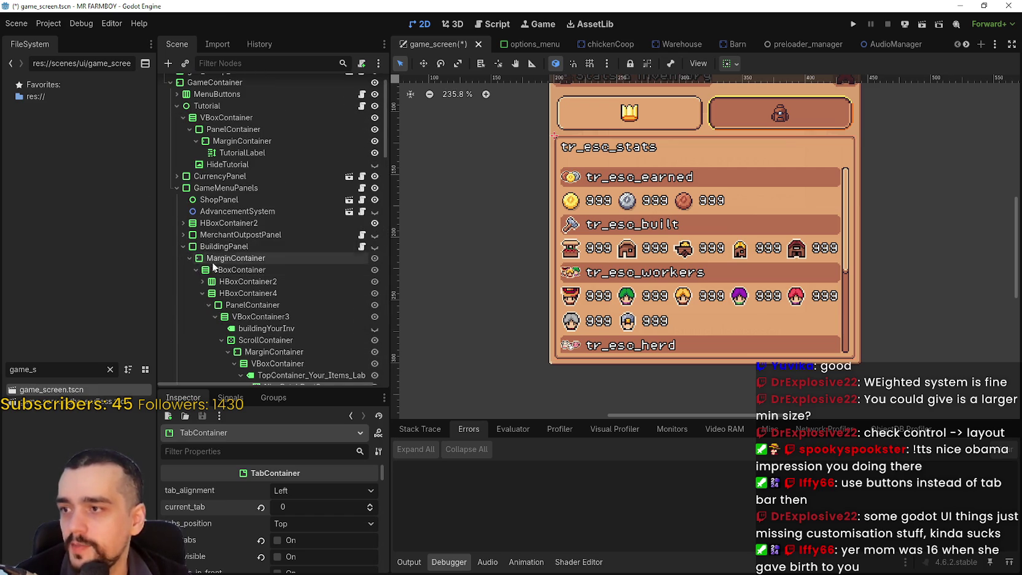
scroll(224, 276, "down", 1)
left_click(208, 267)
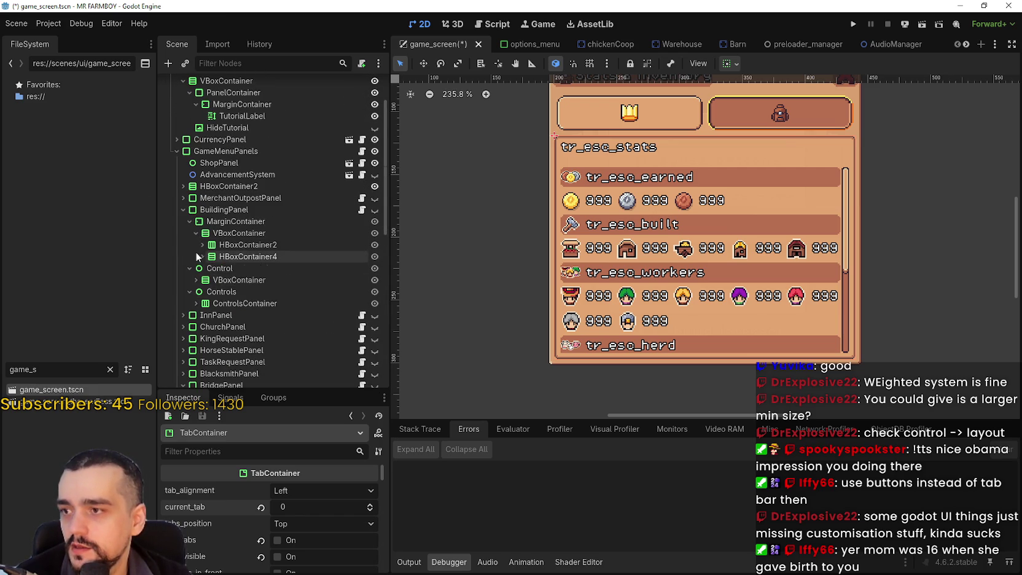
left_click(208, 268)
left_click(215, 282)
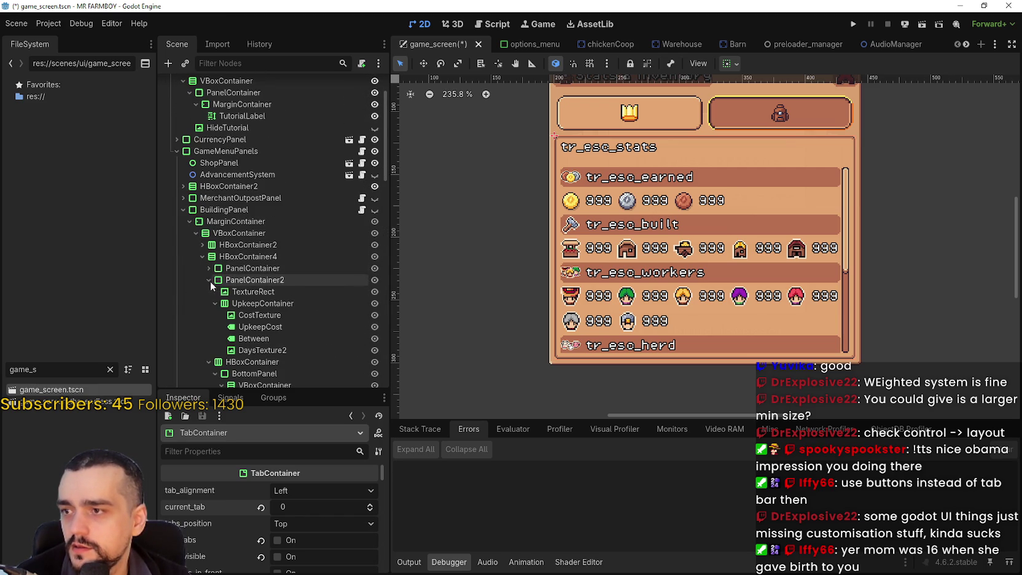
scroll(215, 294, "down", 5)
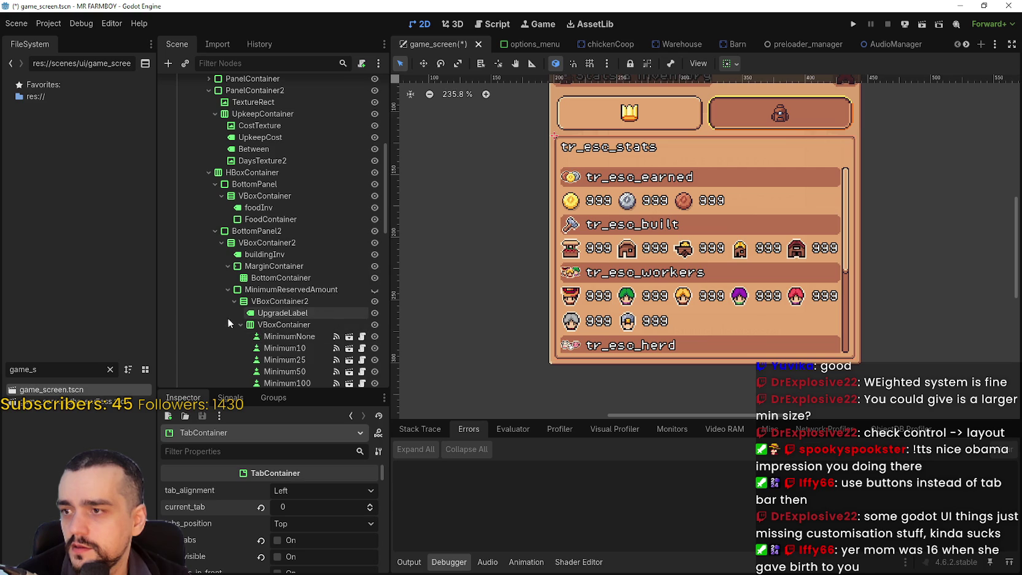
scroll(224, 323, "down", 2)
scroll(209, 264, "up", 4)
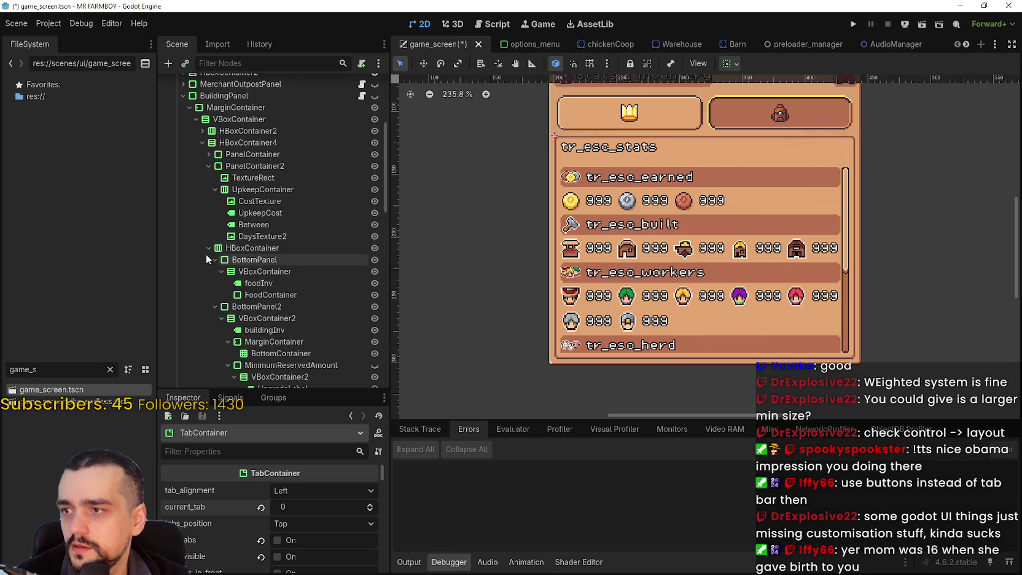
scroll(244, 268, "down", 2)
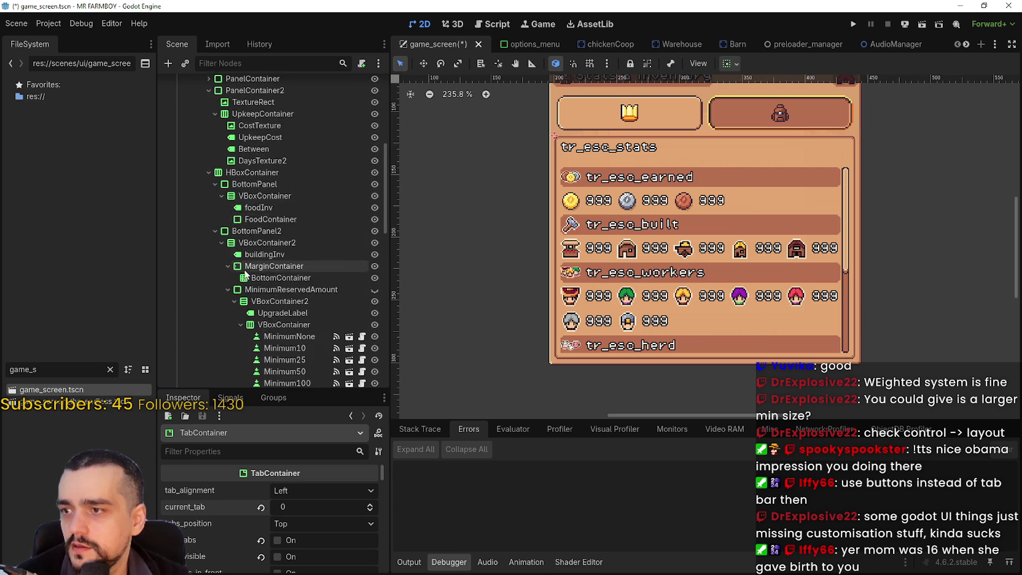
scroll(243, 267, "down", 3)
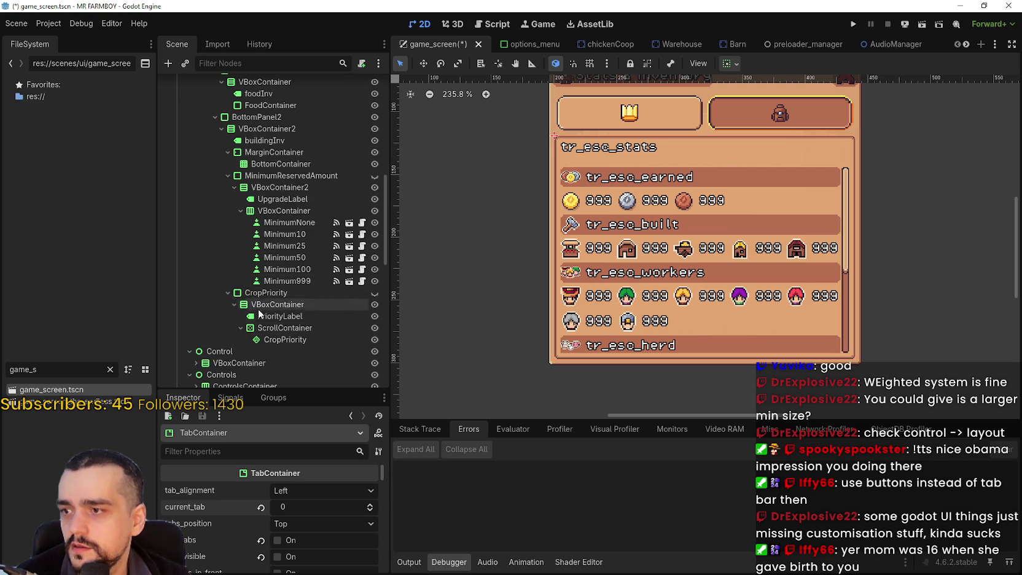
scroll(257, 304, "up", 5)
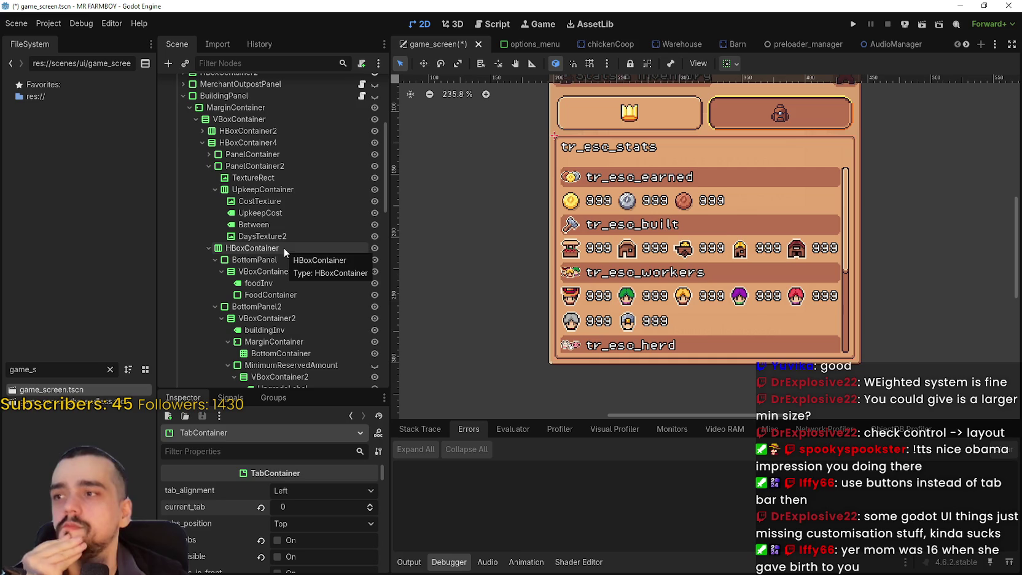
scroll(307, 215, "up", 4)
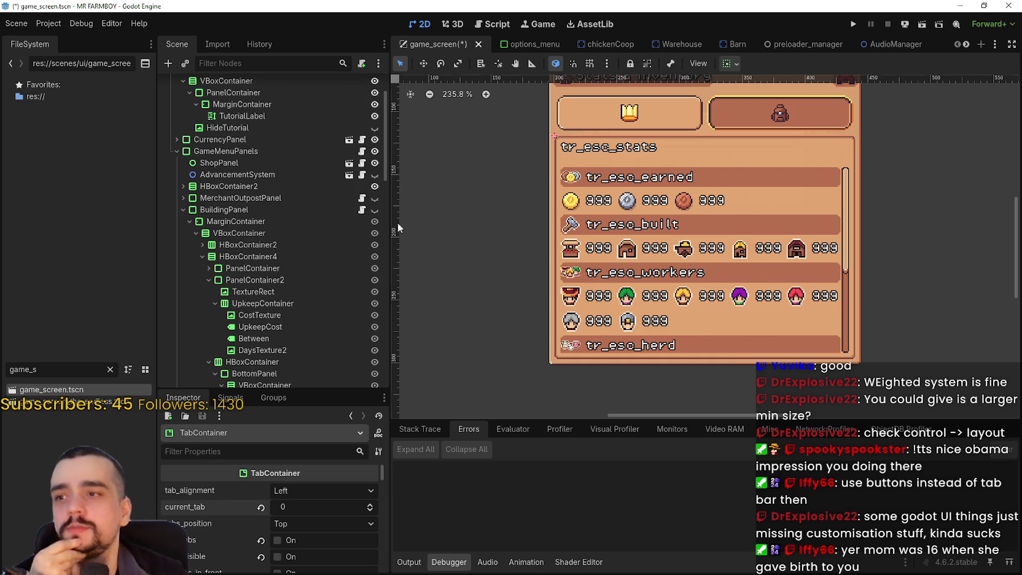
- Make BuildingPanel visible and collapse the BuildingPanel and BridgePanel branches
left_click(375, 210)
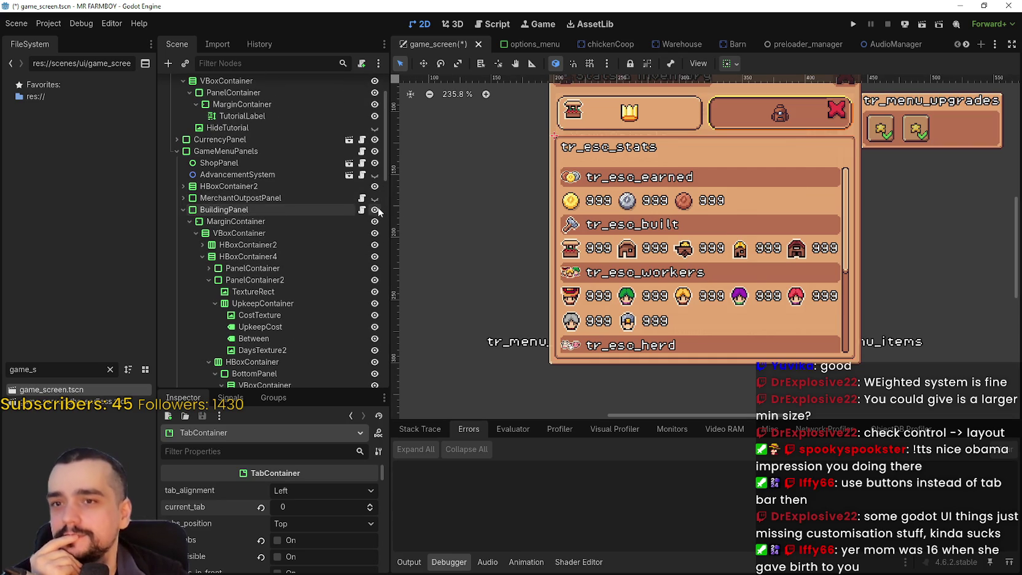
key("Left")
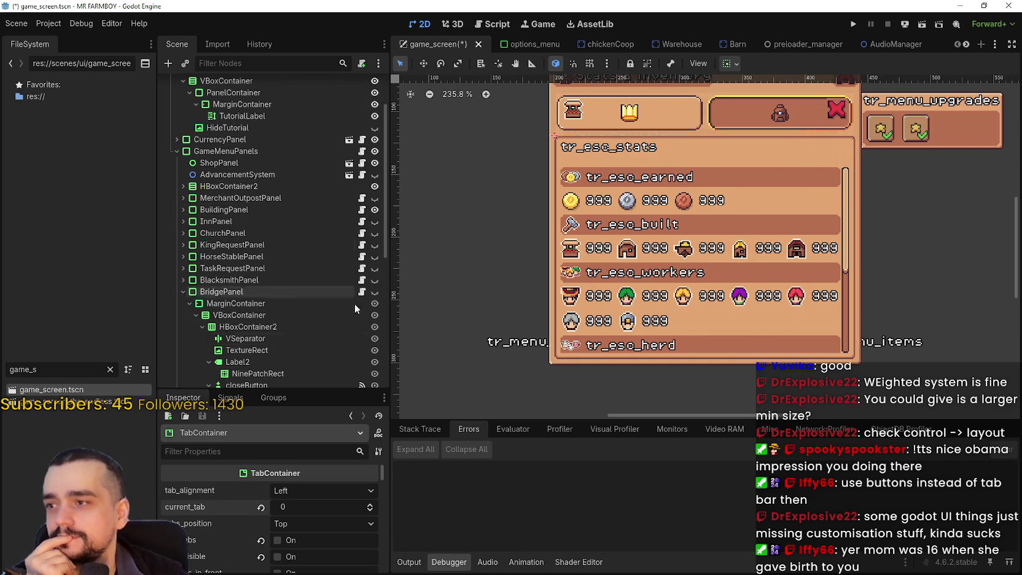
key("Left")
key("Down")
key("Right")
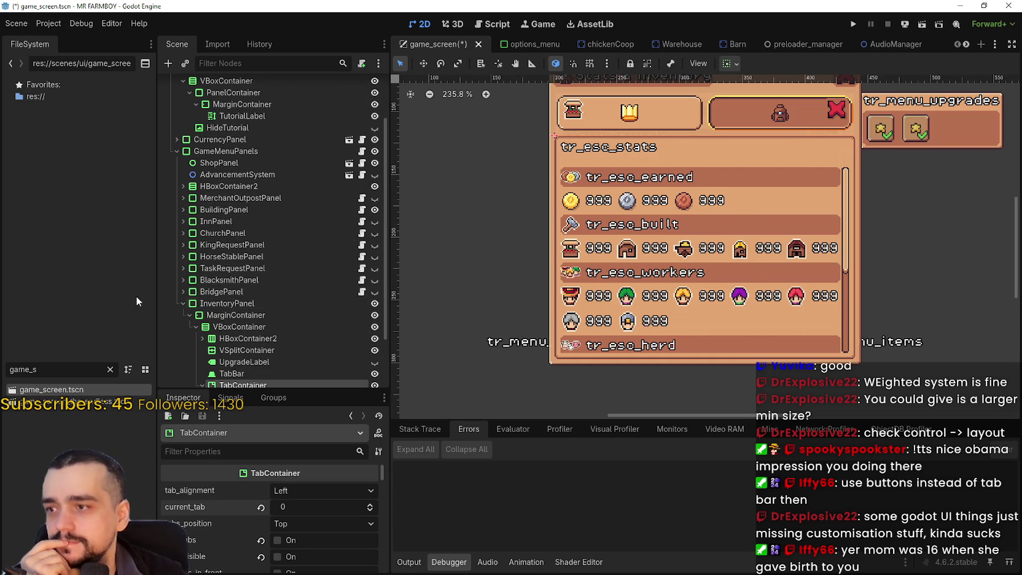
- Hide InventoryPanel so the market window shows, then select BuildingPanel
left_click(322, 304)
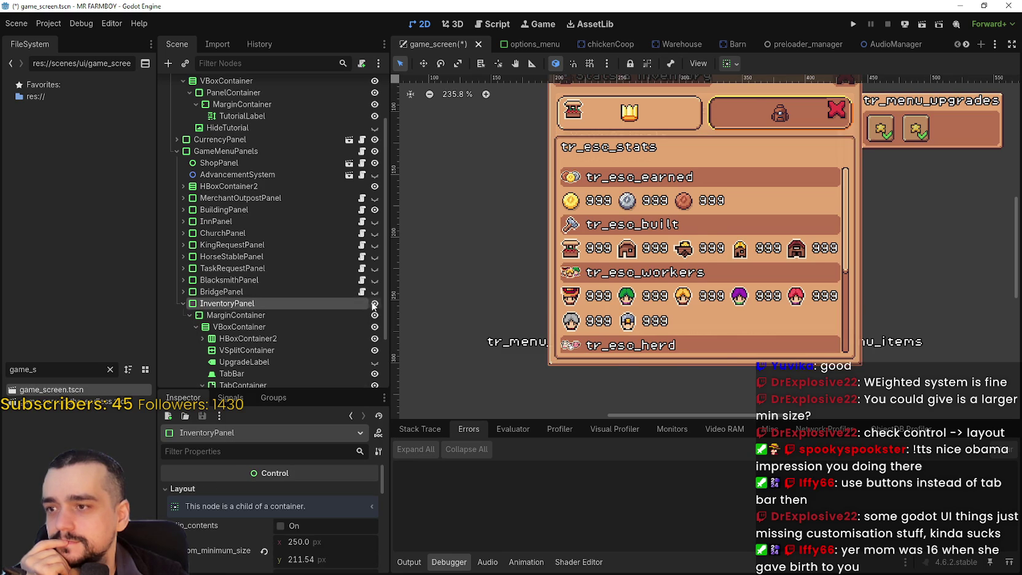
left_click(374, 303)
scroll(643, 210, "down", 1)
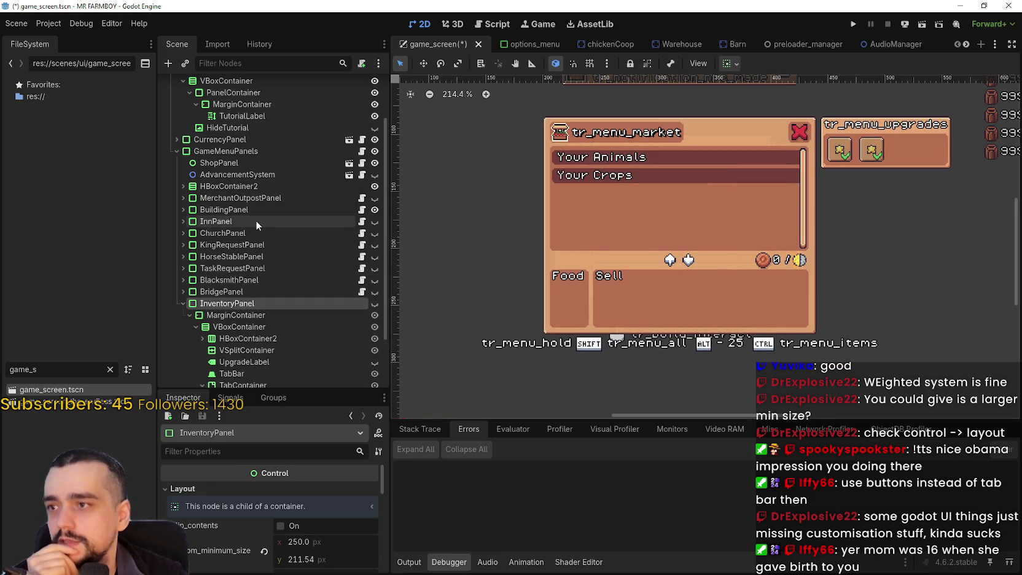
left_click(260, 208)
scroll(614, 214, "up", 1)
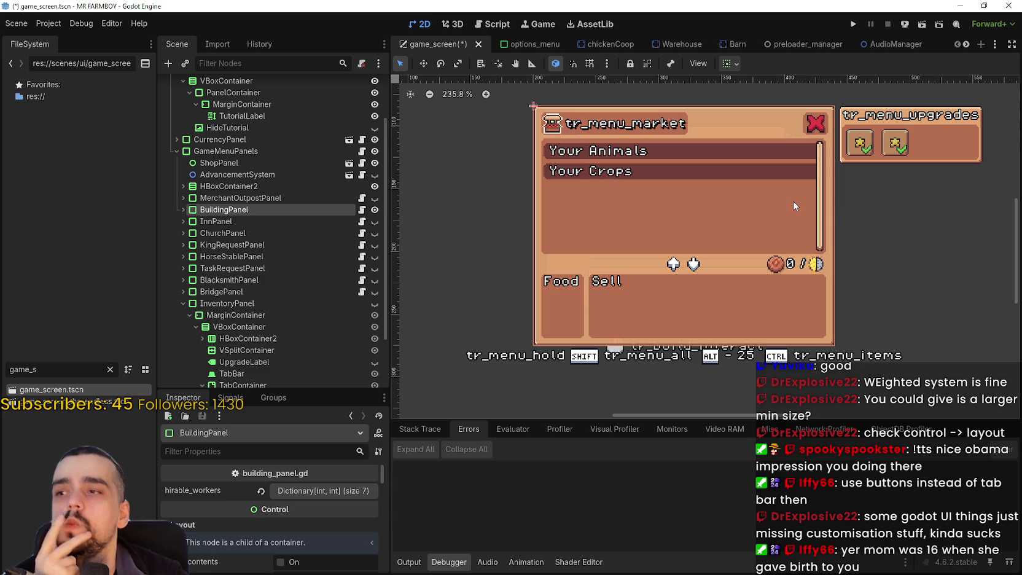
scroll(792, 203, "up", 2)
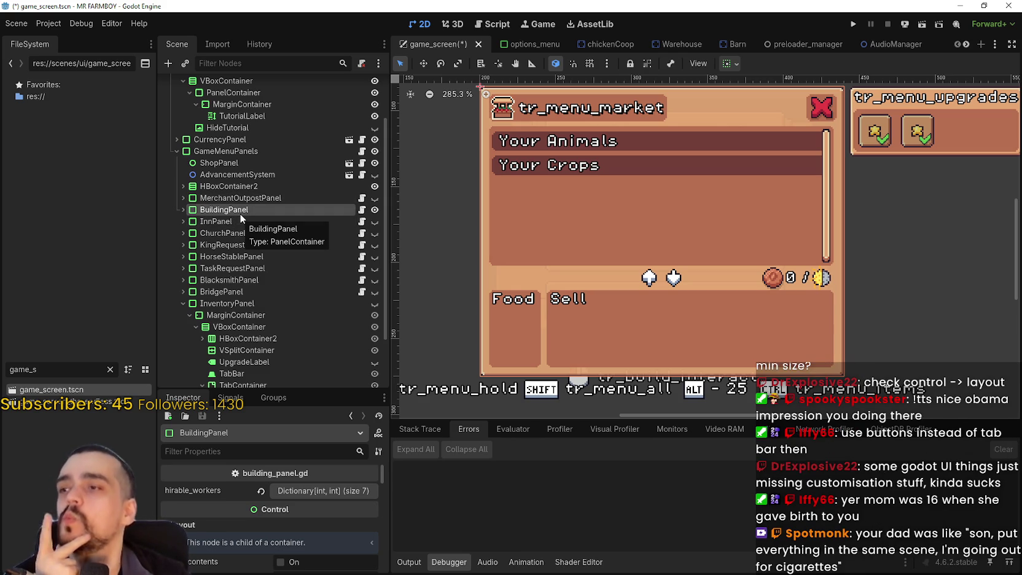
- Expand BuildingPanel > HBoxContainer4 and inspect BottomContainer's grid settings
left_click(183, 210)
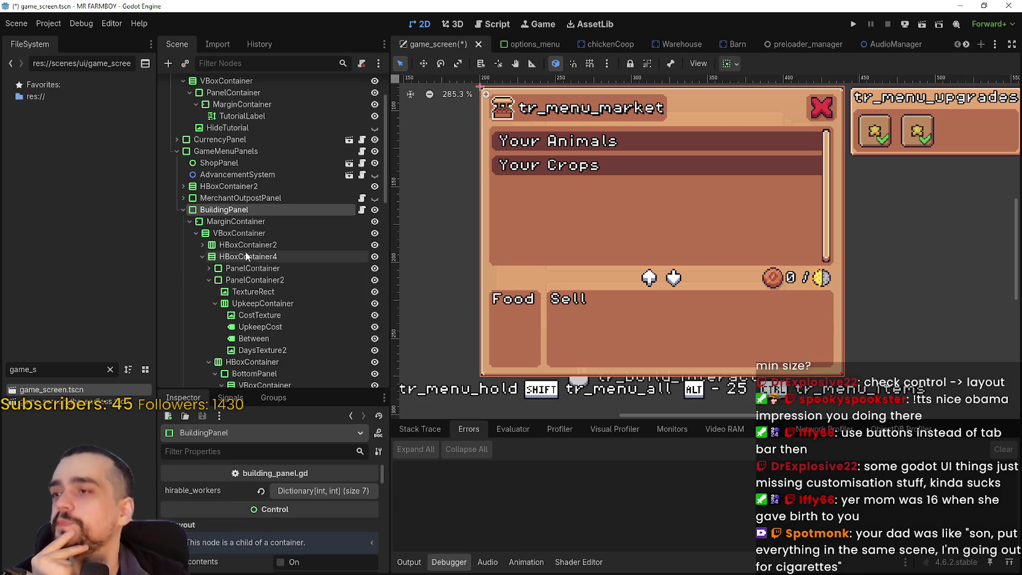
left_click(202, 256)
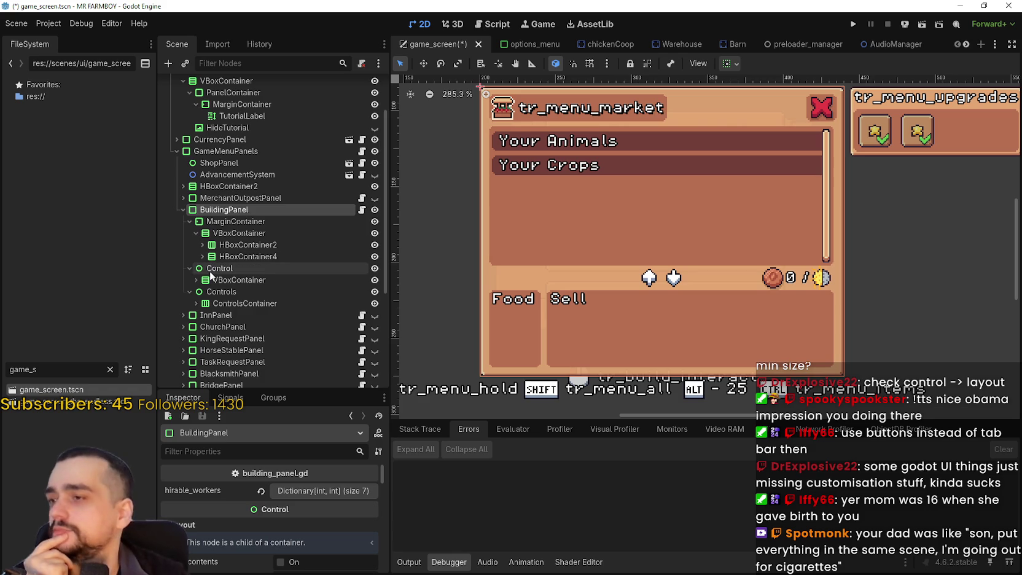
left_click(203, 256)
scroll(248, 282, "down", 1)
scroll(248, 280, "down", 2)
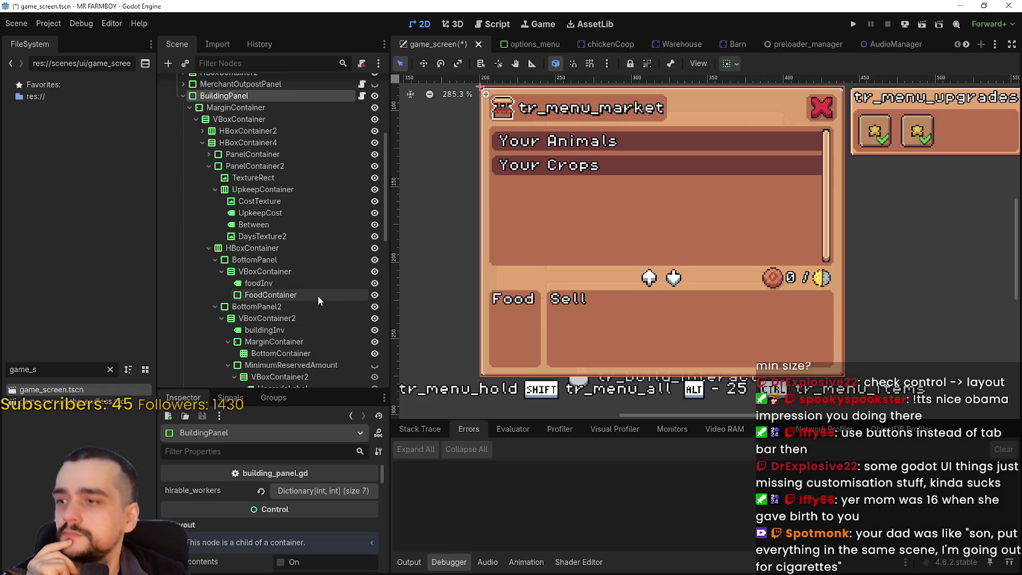
scroll(317, 295, "down", 3)
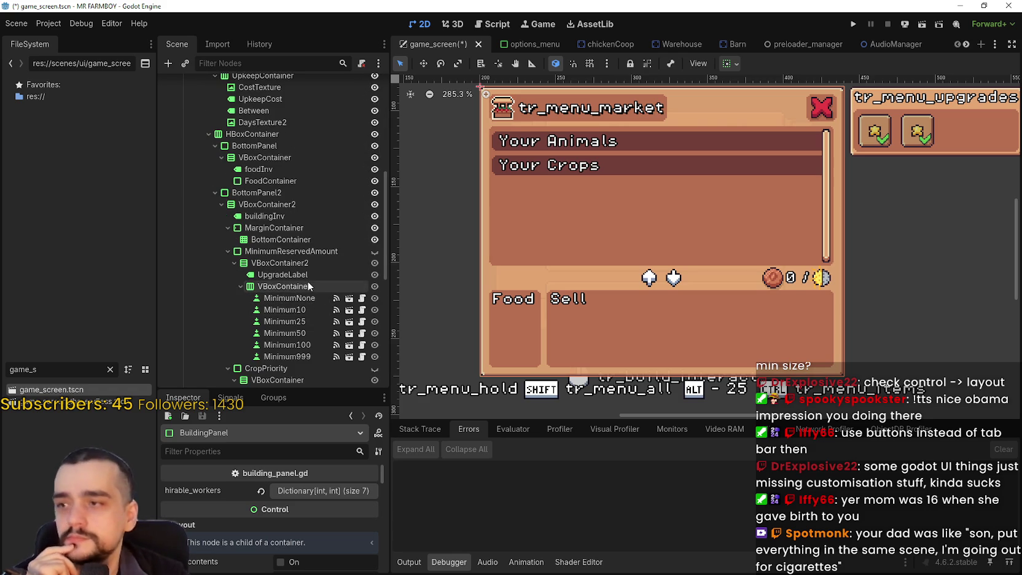
left_click(295, 239)
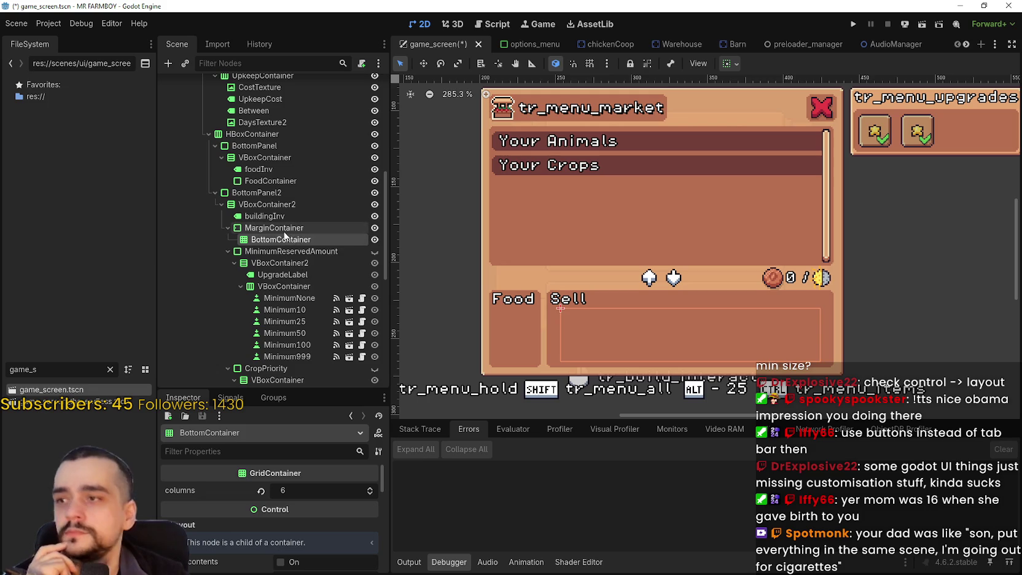
scroll(296, 194, "up", 2)
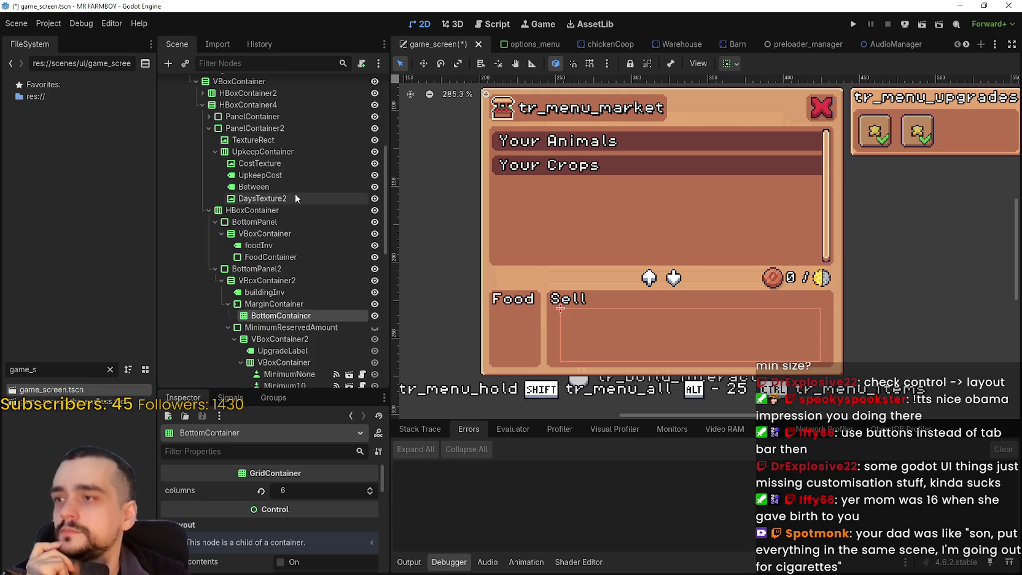
- Expand PanelContainer, inspect VBoxContainer3, and select the PanelContainer holding the item lists
left_click(208, 128)
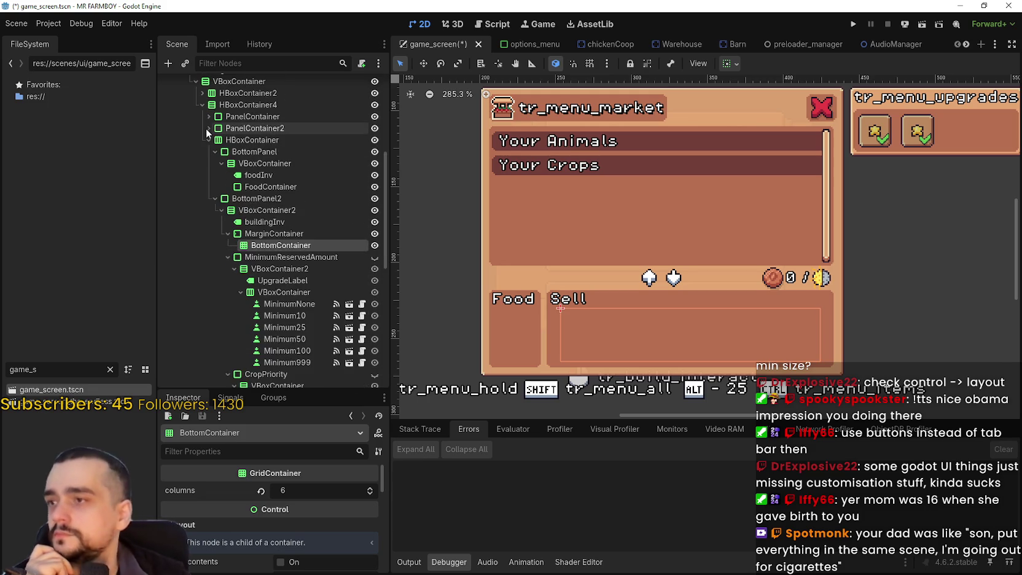
left_click(208, 117)
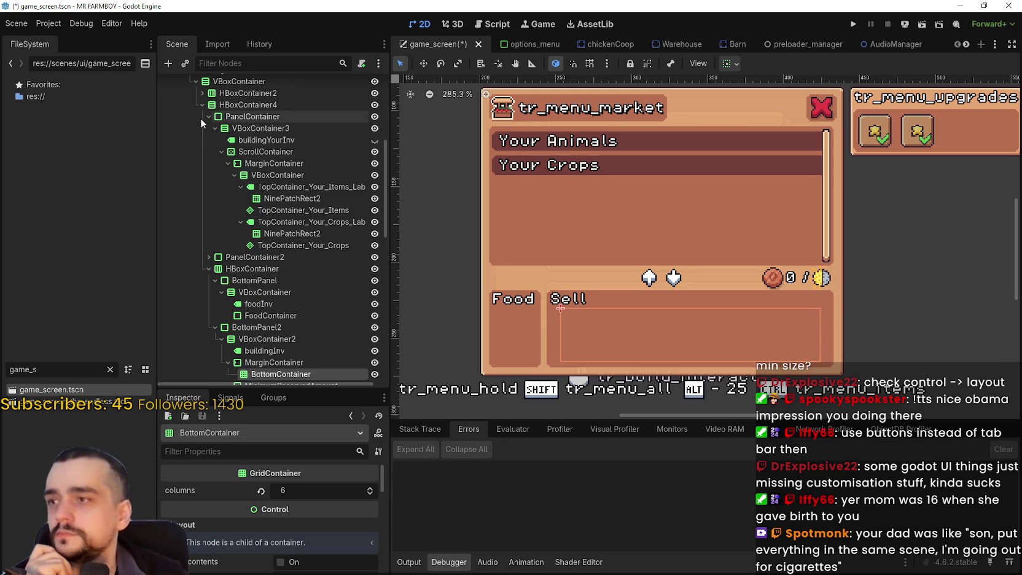
left_click(268, 129)
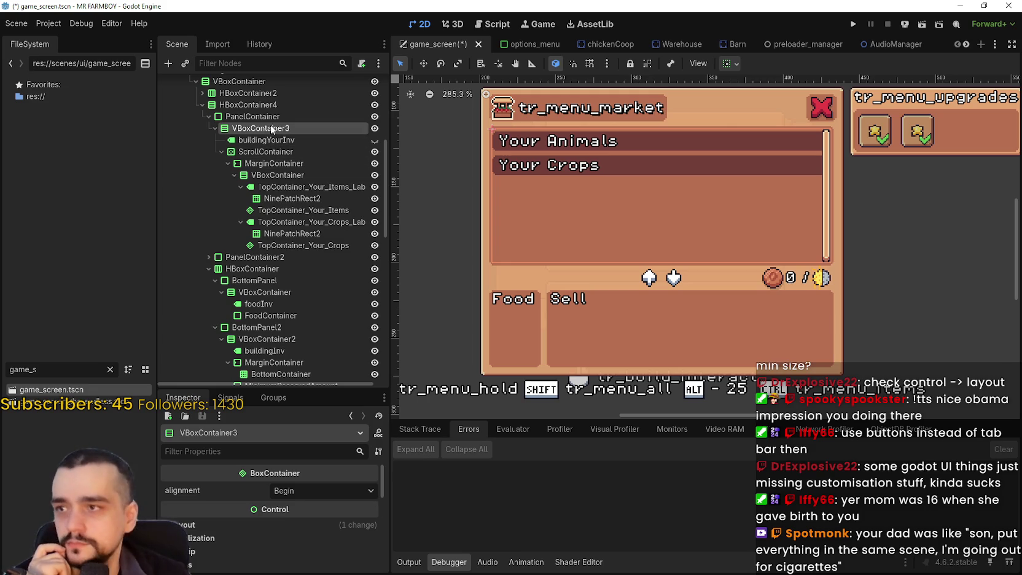
left_click(260, 119)
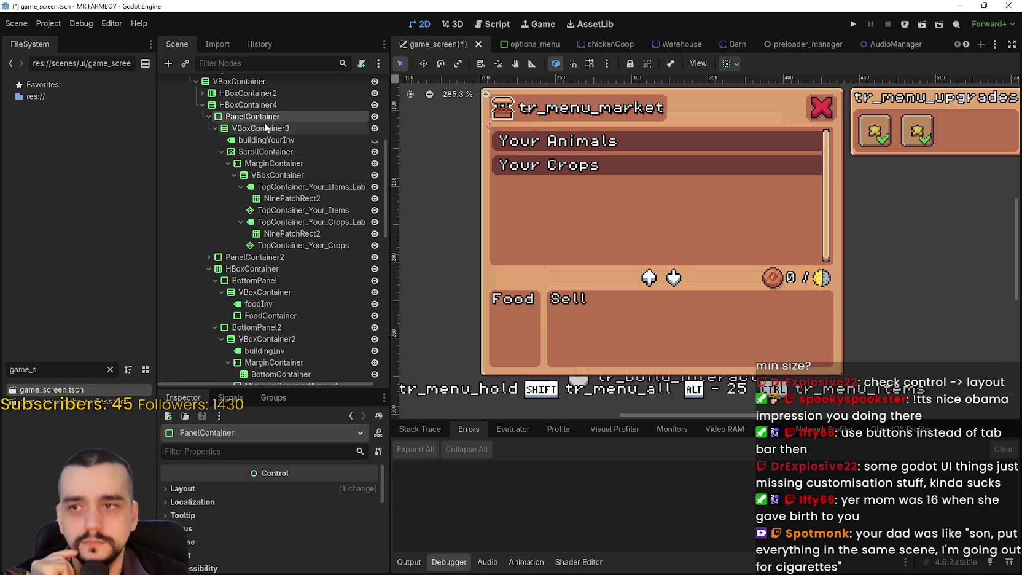
- Copy the list PanelContainer, hide the market panel, and make InventoryPanel visible
right_click(264, 119)
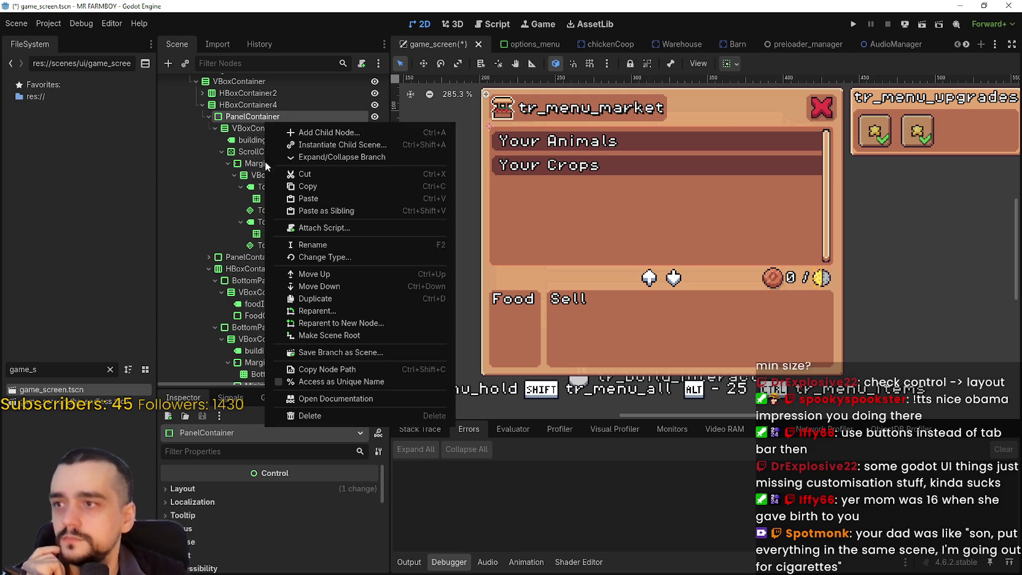
left_click(322, 181)
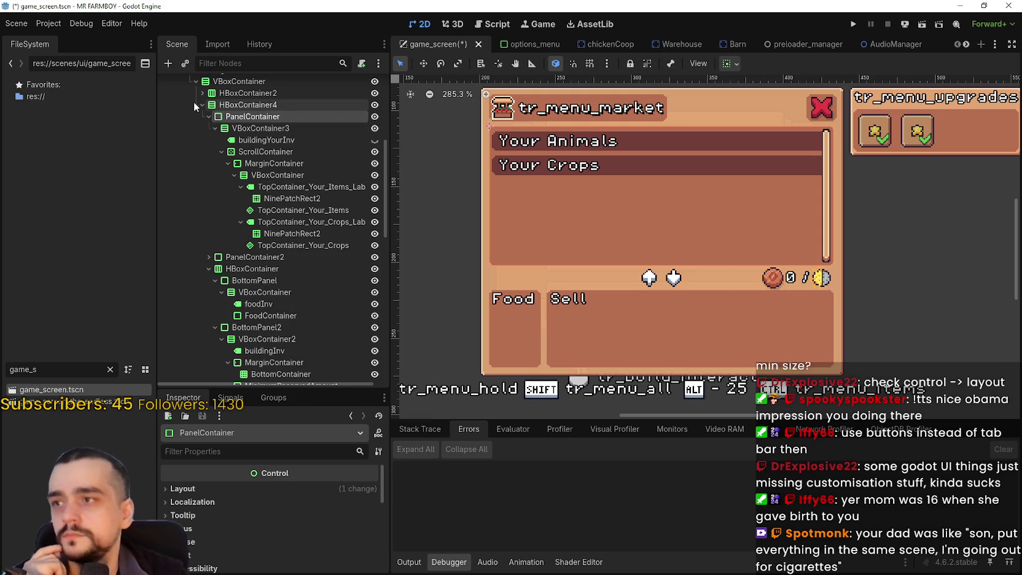
left_click(196, 104)
scroll(261, 253, "up", 5)
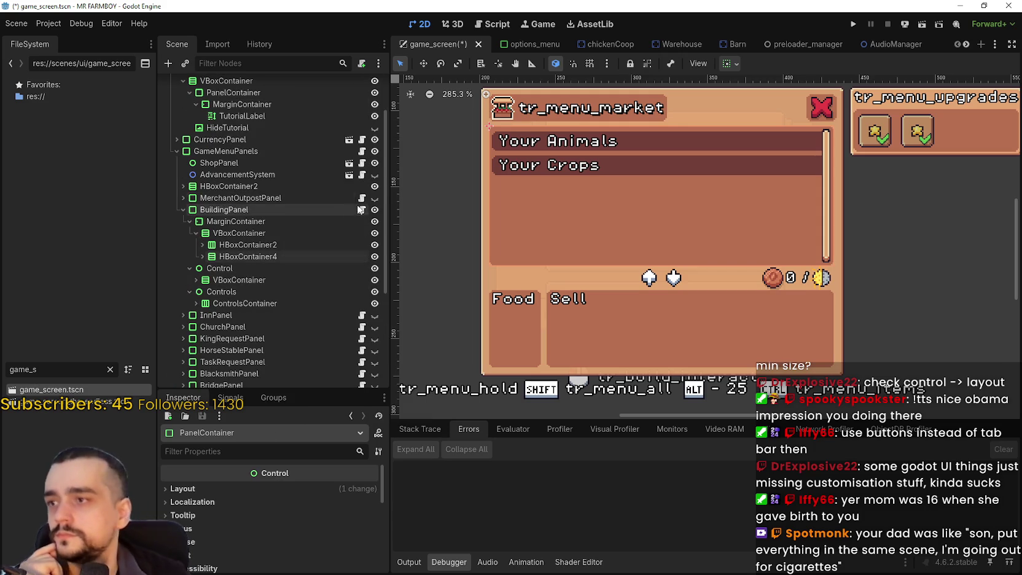
left_click(374, 209)
scroll(319, 246, "down", 5)
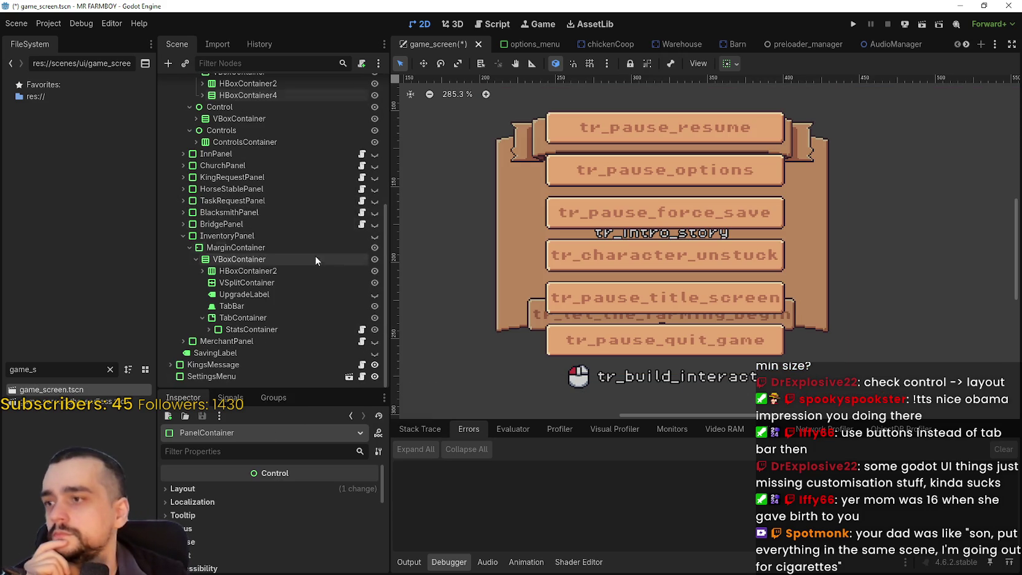
left_click(374, 236)
- Paste the copied panel under TabContainer and rename it InventoryContainer
left_click(246, 318)
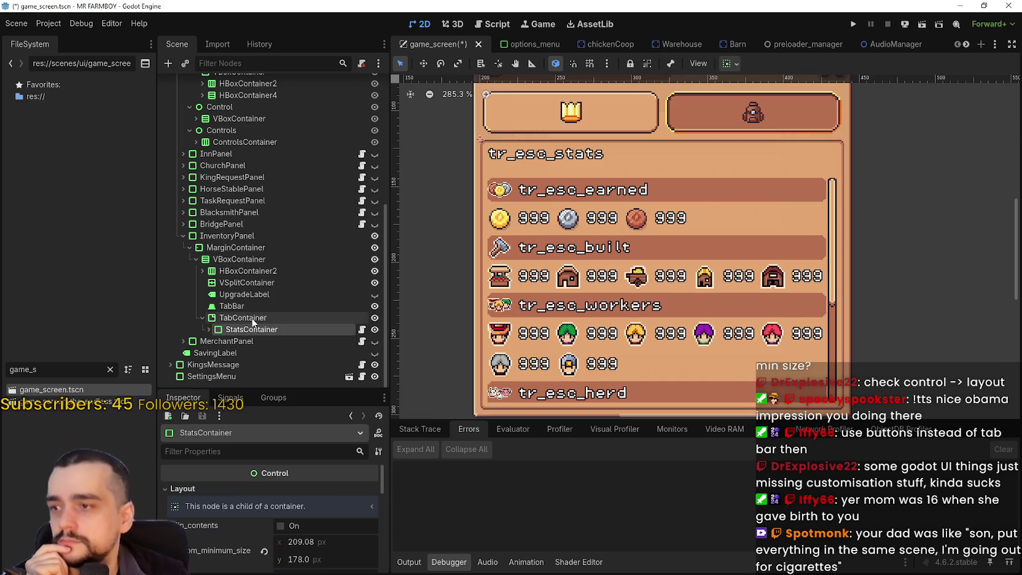
left_click(318, 342)
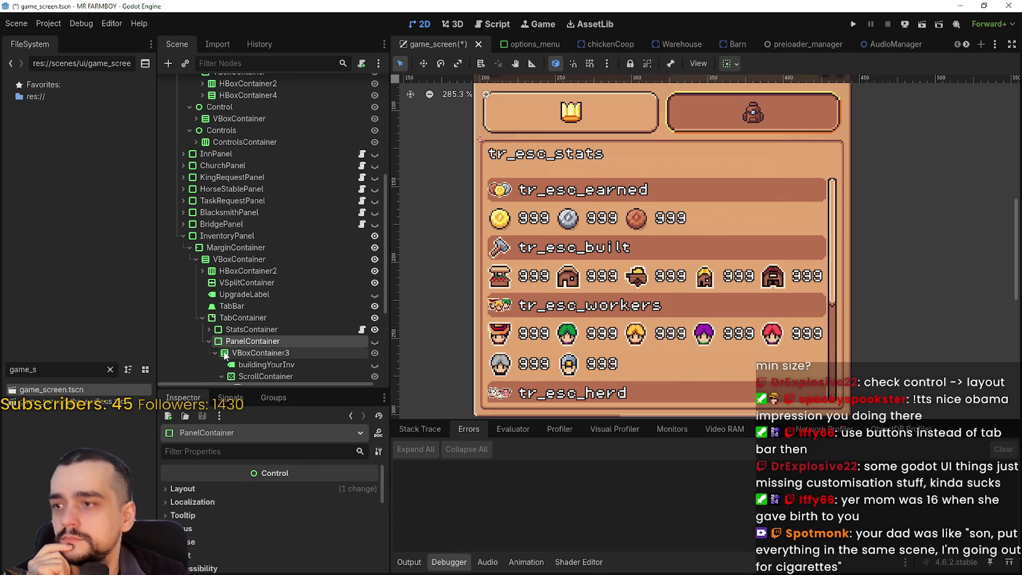
double_click(235, 342)
type("InventoryContainer")
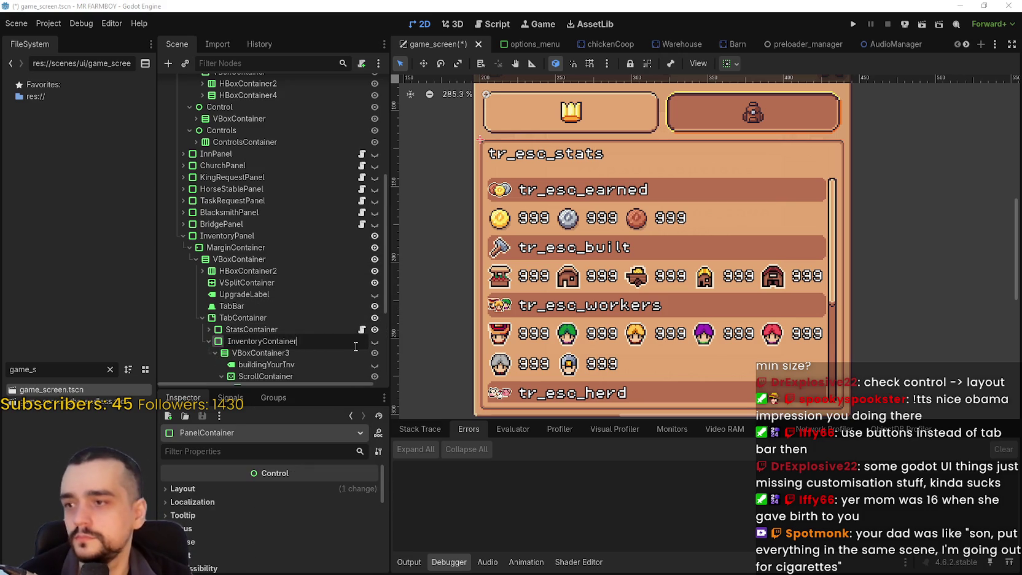
key("Return")
left_click(209, 341)
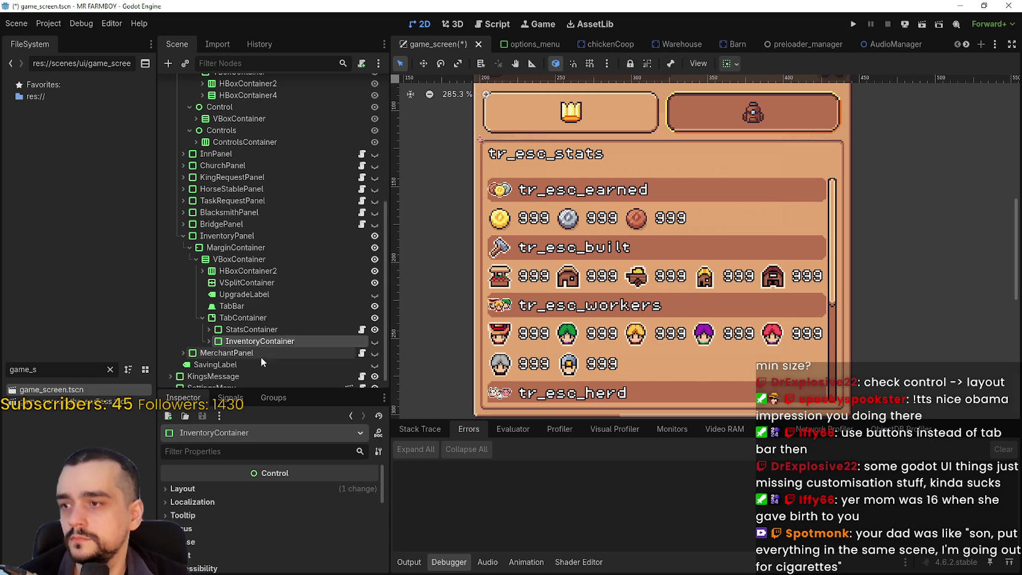
- Preview the inventory tab by setting TabContainer's current_tab to 1, then return to stats
scroll(243, 356, "down", 1)
left_click(275, 305)
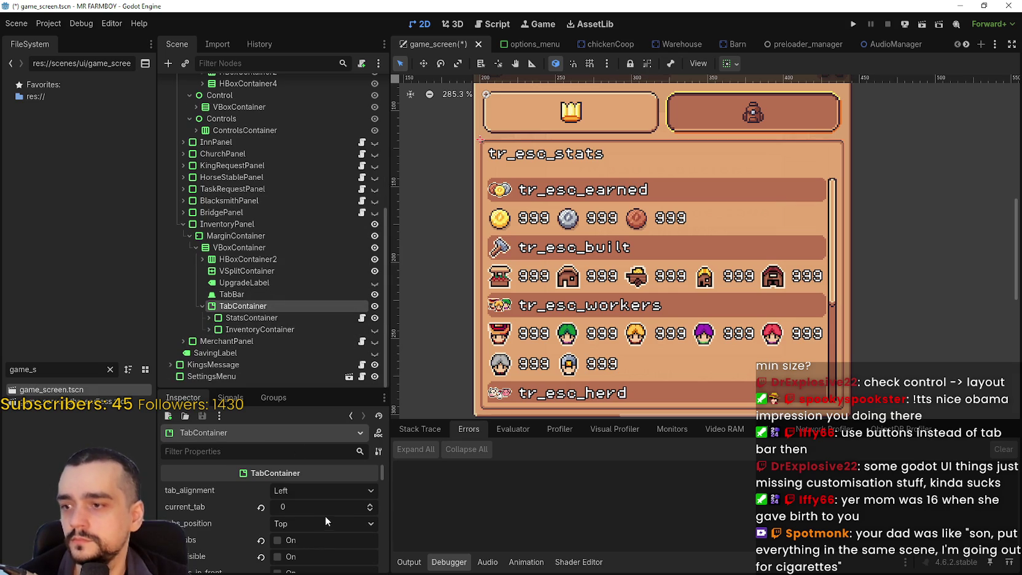
left_click(368, 502)
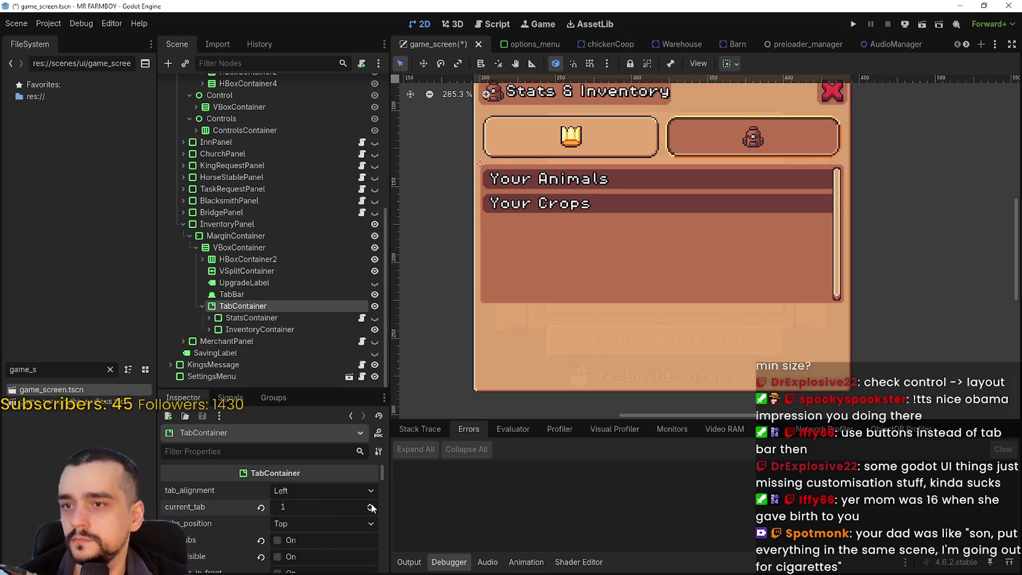
scroll(654, 250, "down", 1)
scroll(651, 252, "down", 1)
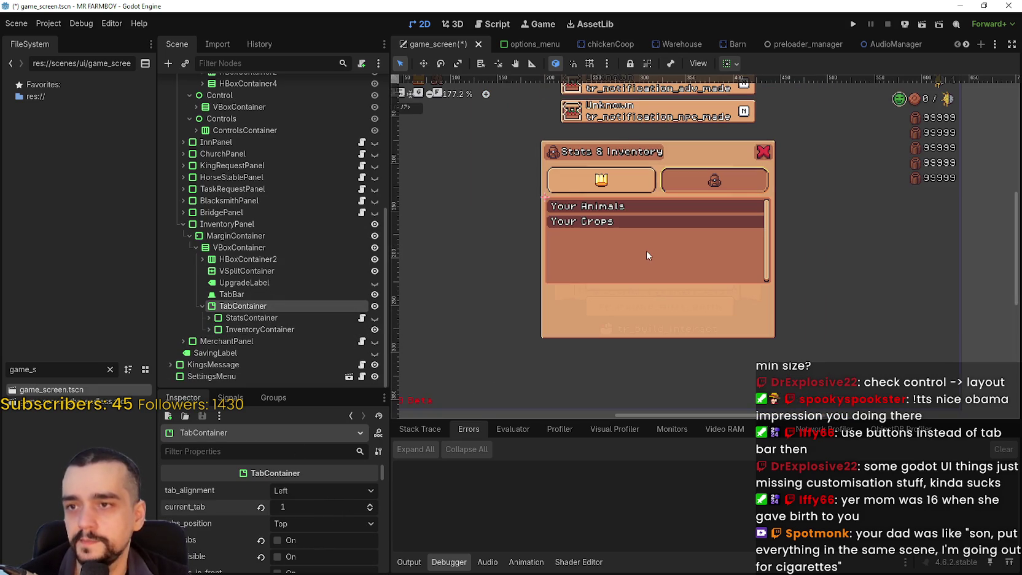
left_click(367, 508)
type("1")
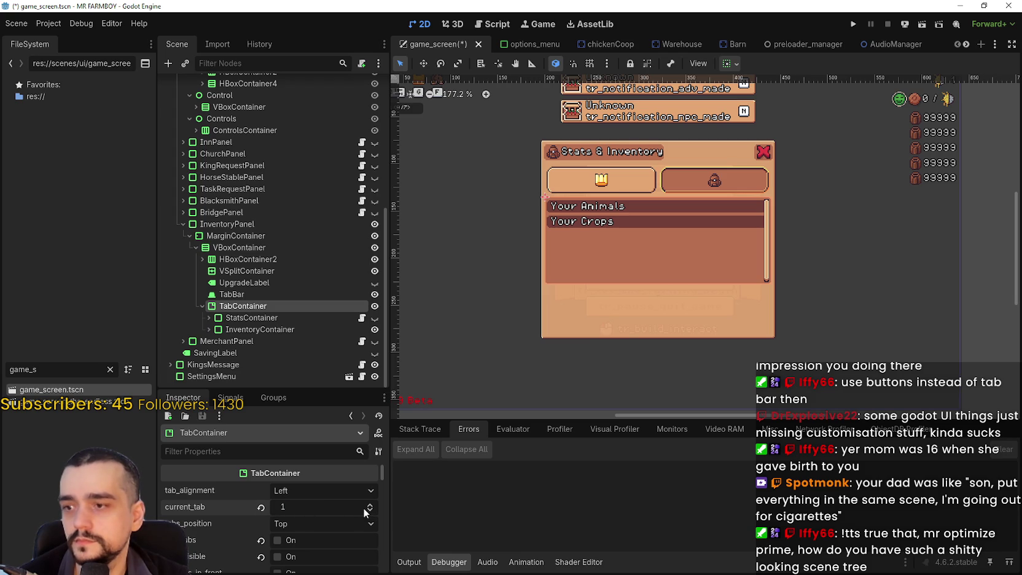
left_click(370, 510)
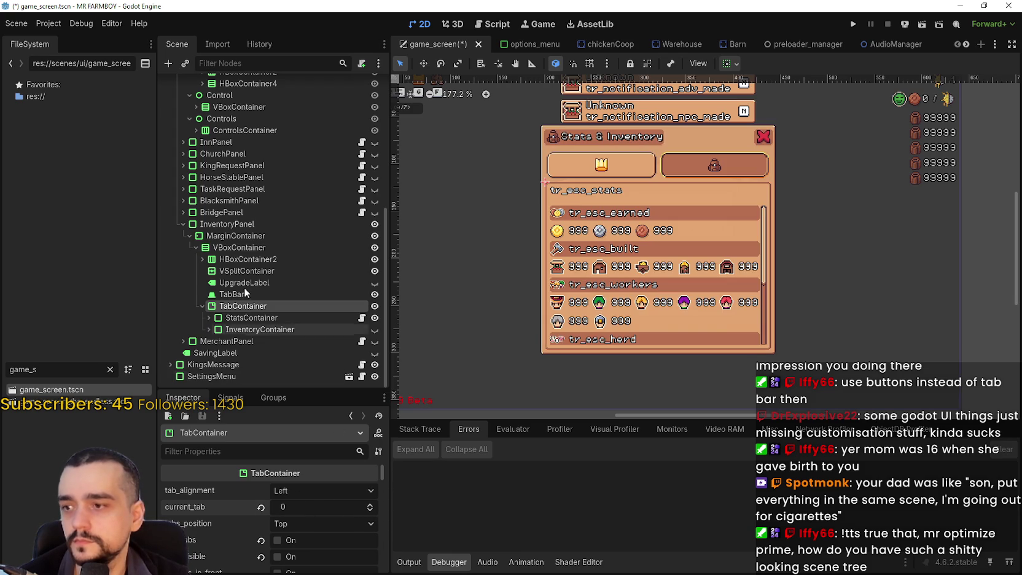
- Set InventoryPanel's minimum height to 244 px
left_click(233, 226)
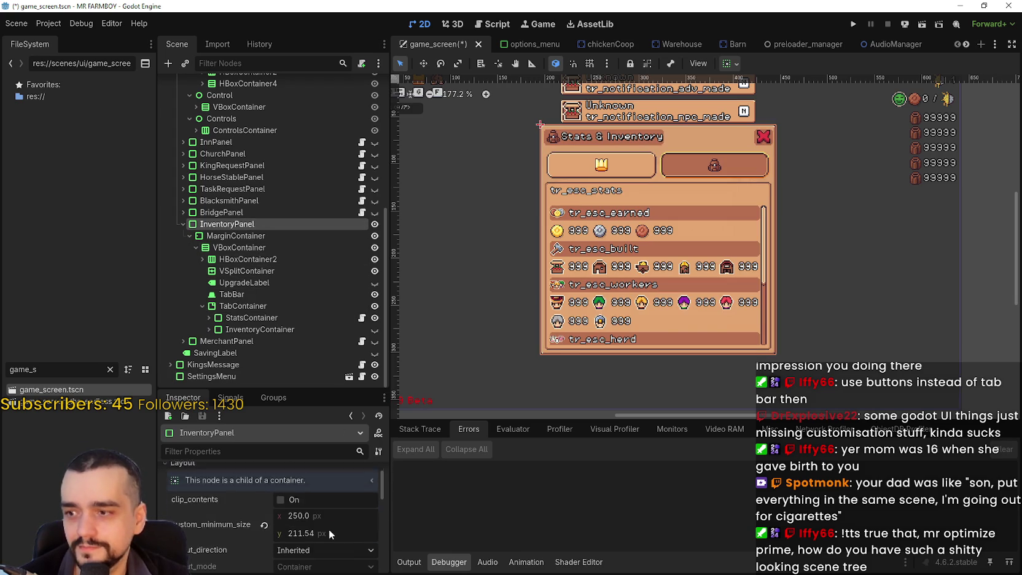
left_click_drag(292, 388, 301, 310)
scroll(323, 535, "down", 2)
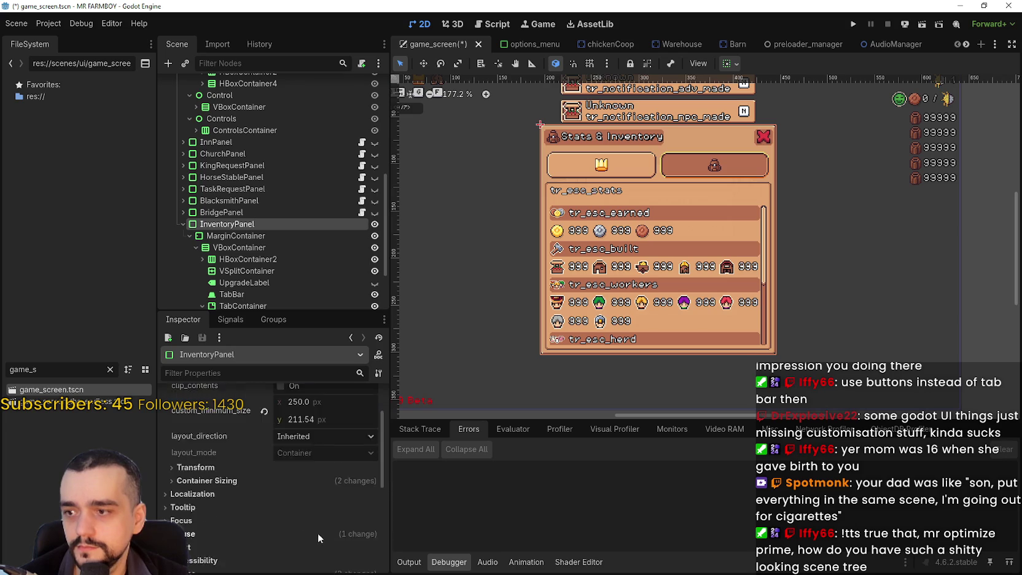
left_click(177, 444)
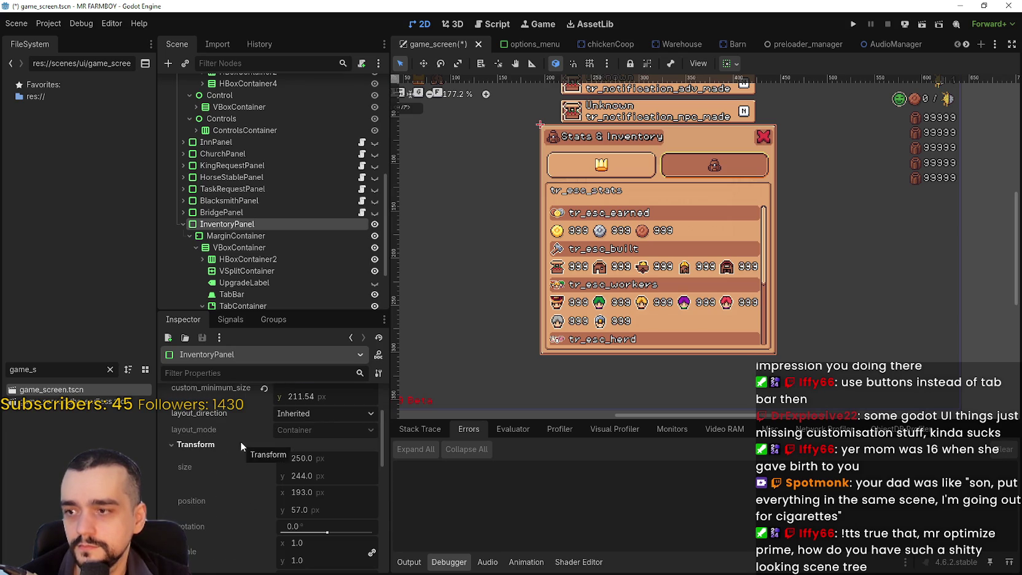
scroll(323, 457, "up", 2)
left_click(339, 431)
left_click(339, 437)
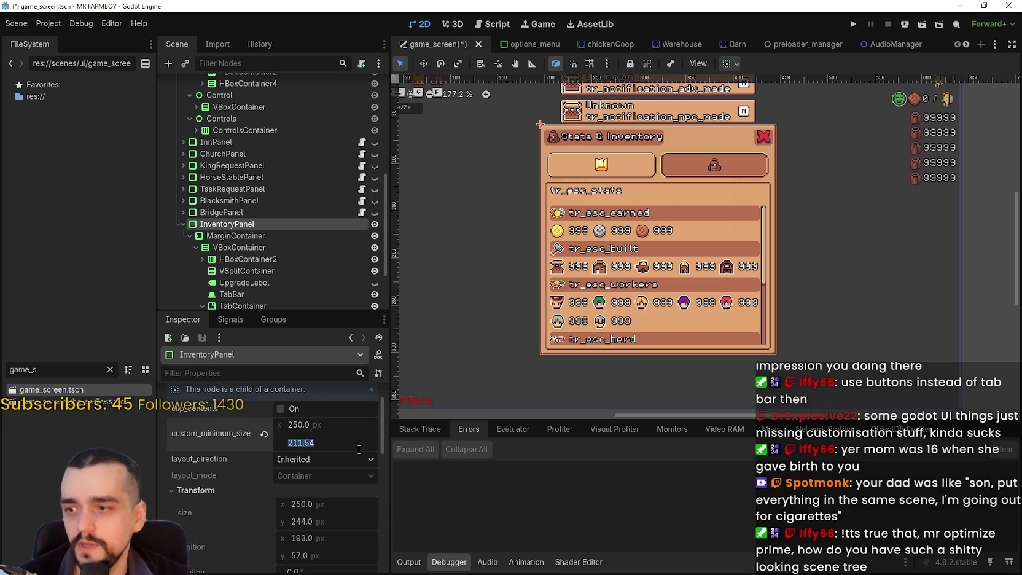
type("244")
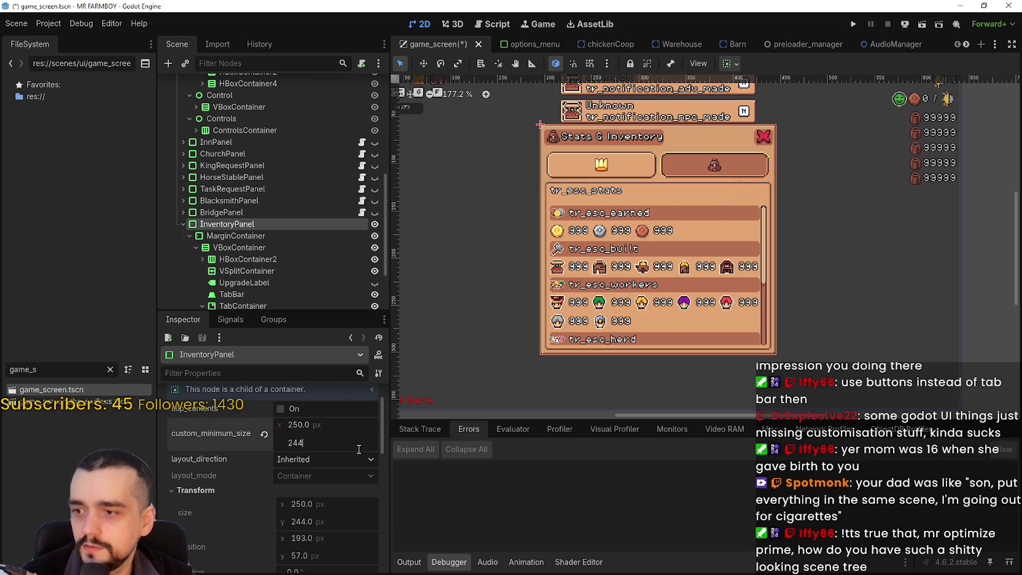
key("Return")
- Save the game screen scene and make InventoryContainer visible instead of stats
key("ctrl+s")
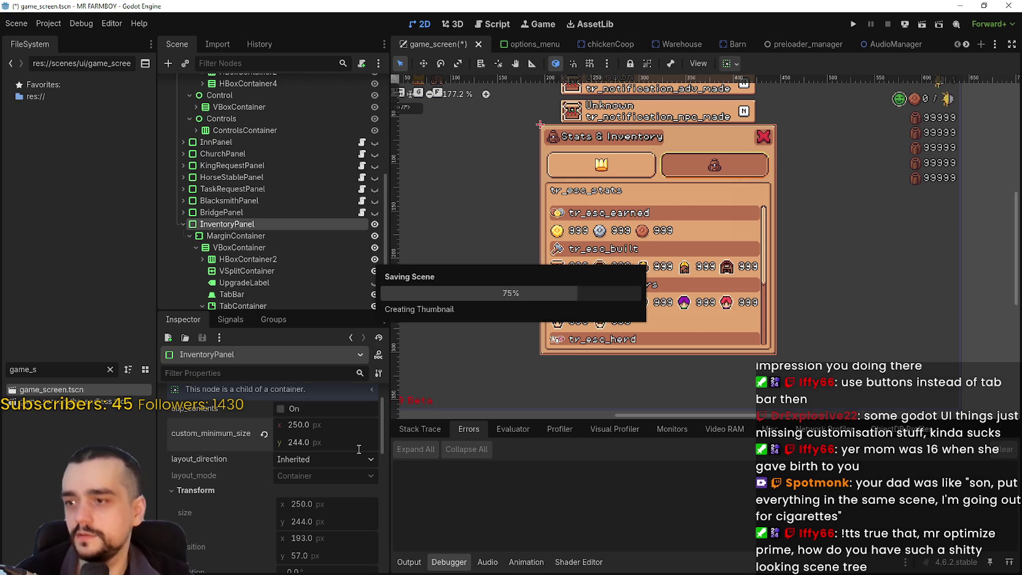
scroll(274, 210, "down", 3)
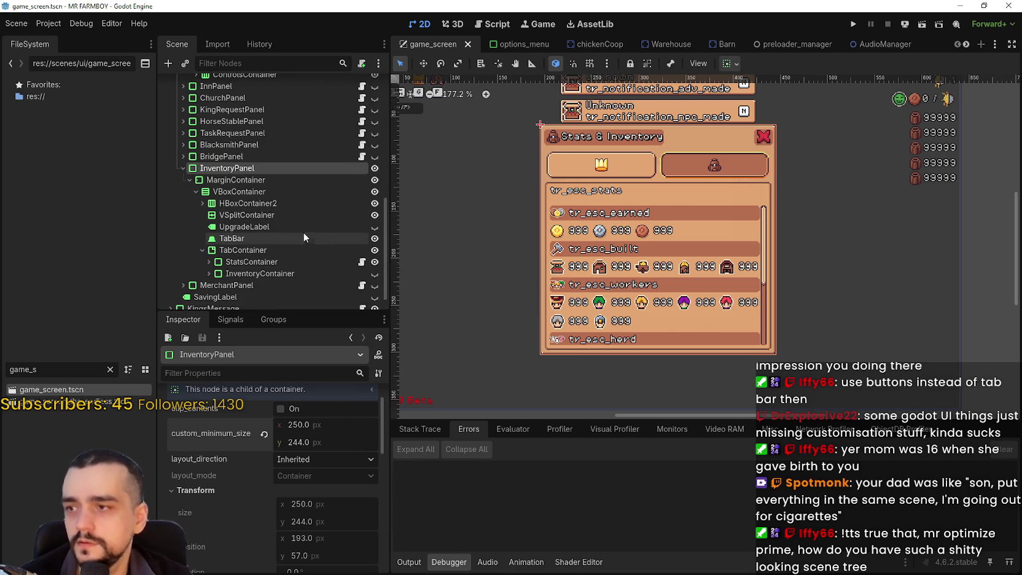
left_click(374, 274)
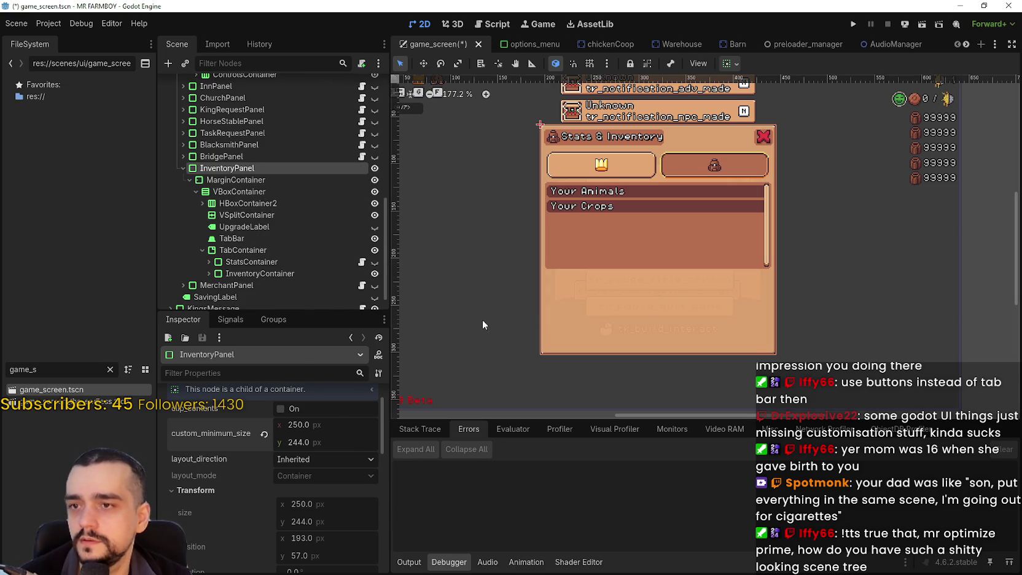
scroll(740, 240, "up", 2)
scroll(723, 231, "up", 1)
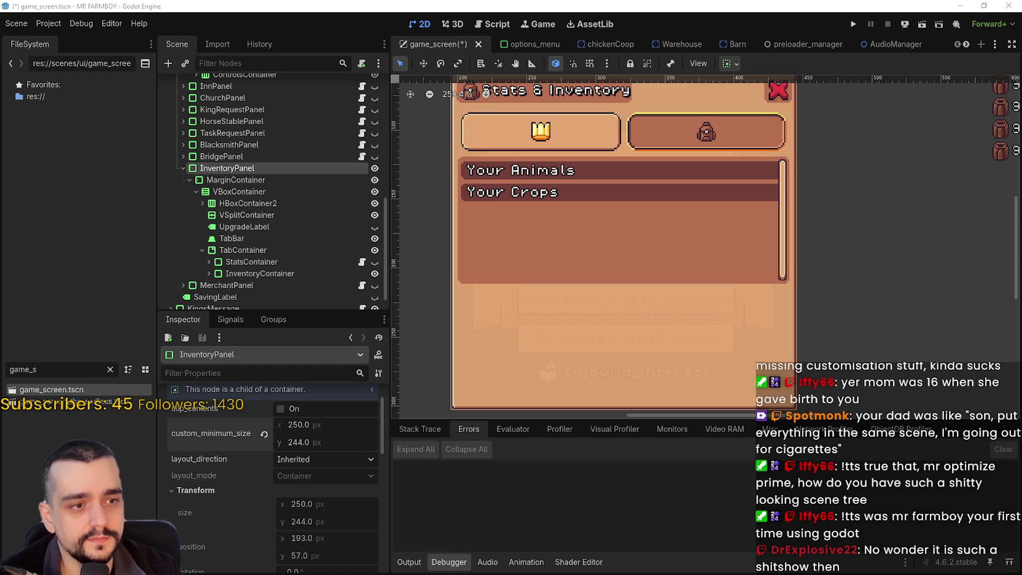
key("alt+Tab")
scroll(706, 319, "down", 10)
scroll(668, 307, "up", 10)
left_click(1007, 5)
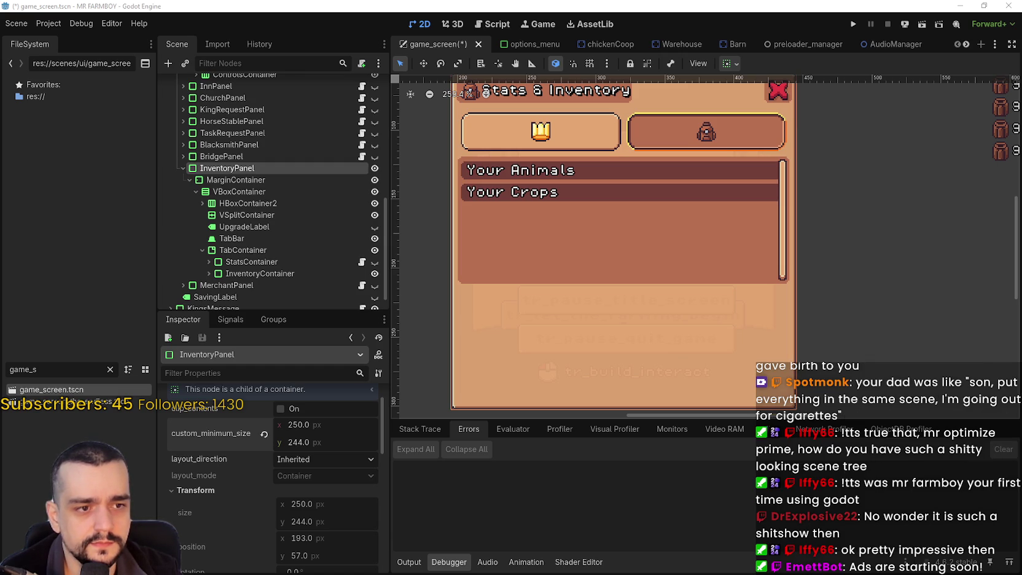
key("alt+Tab")
scroll(452, 316, "down", 10)
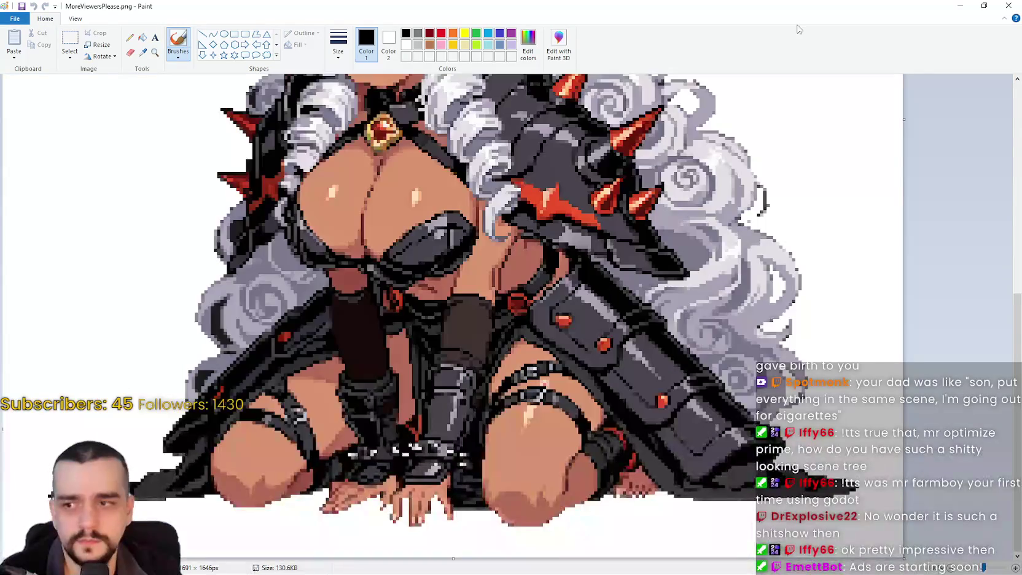
scroll(451, 316, "up", 10)
left_click(1008, 5)
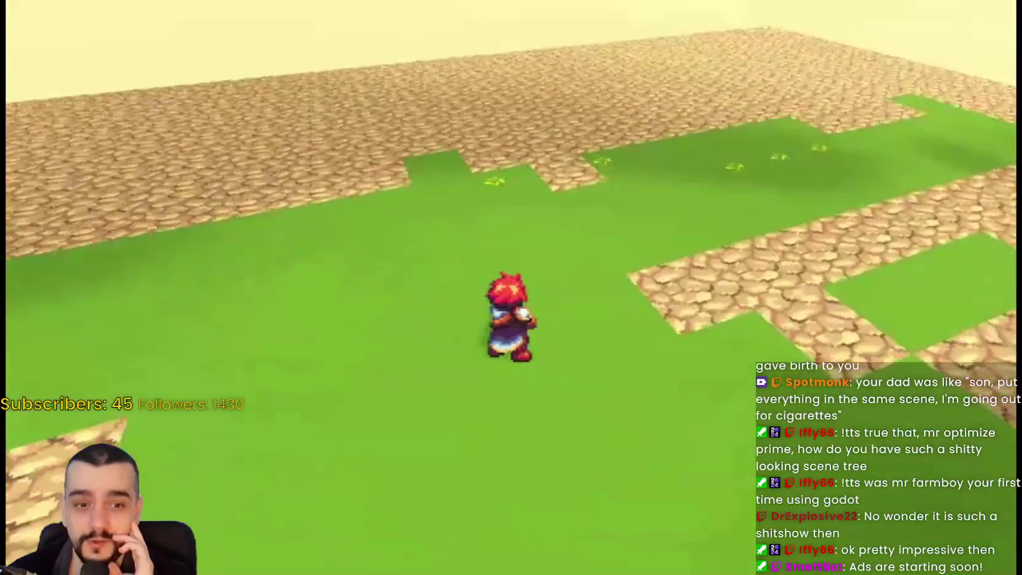
- Pause the game clip, replay it from 0:00, and resume after a brief pause
key("space")
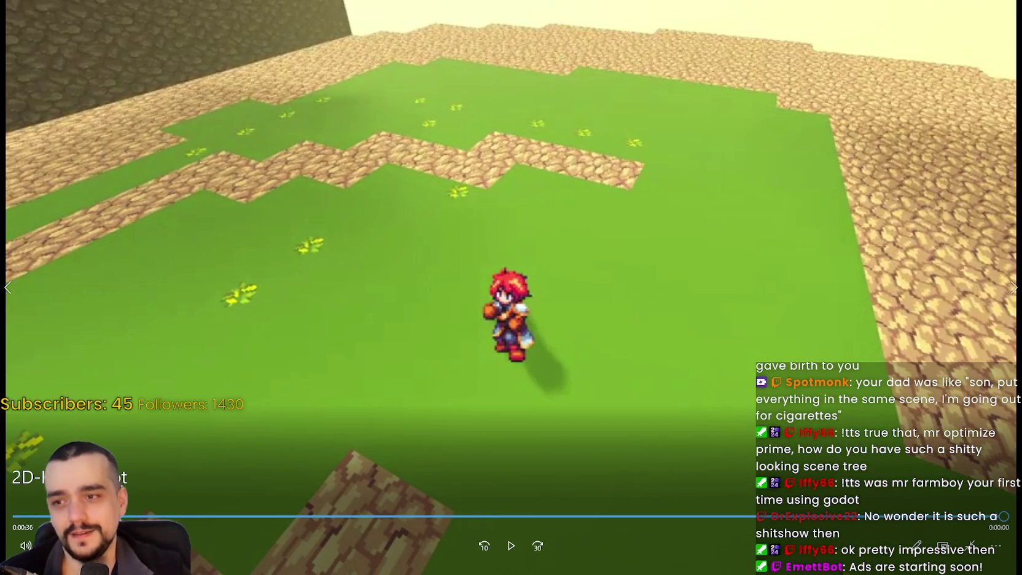
key("space")
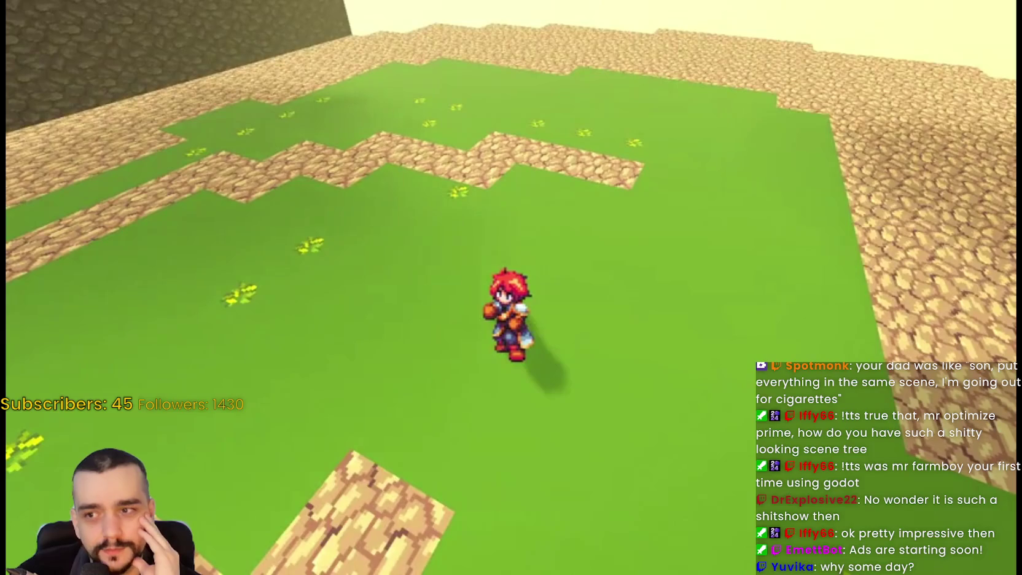
left_click(467, 267)
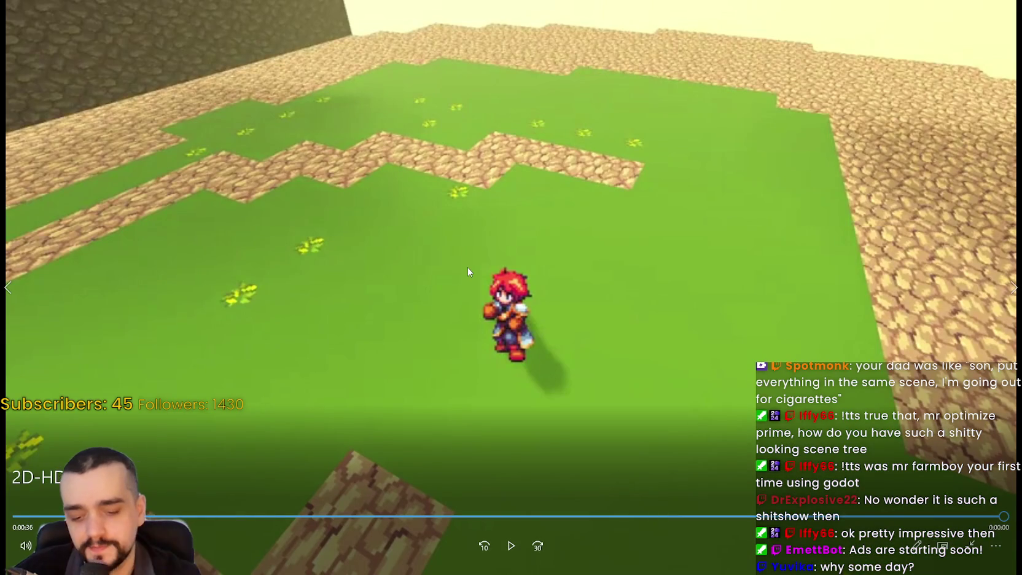
left_click(467, 270)
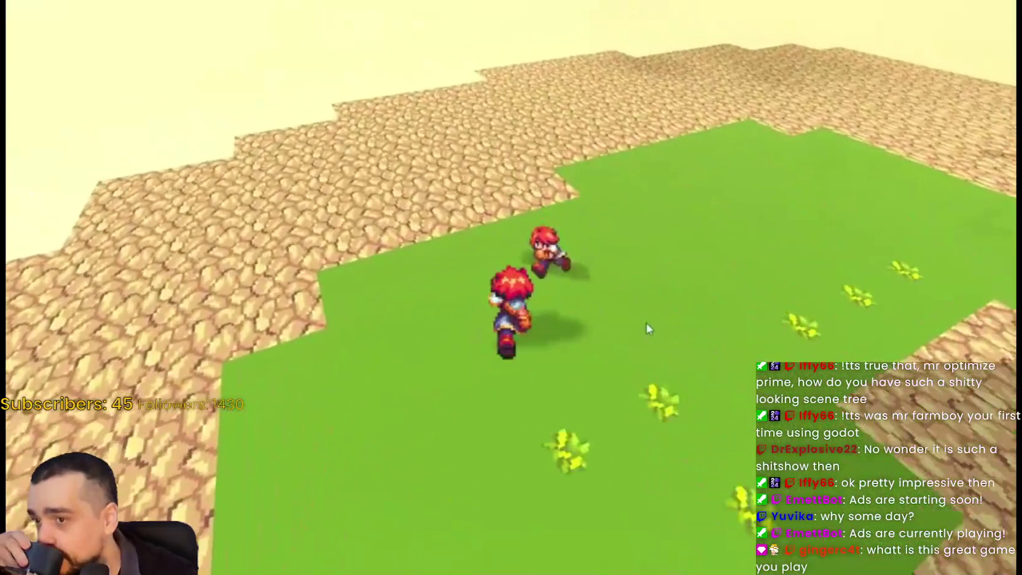
- Interact with the playing game clip using clicks and the W key
left_click(604, 341)
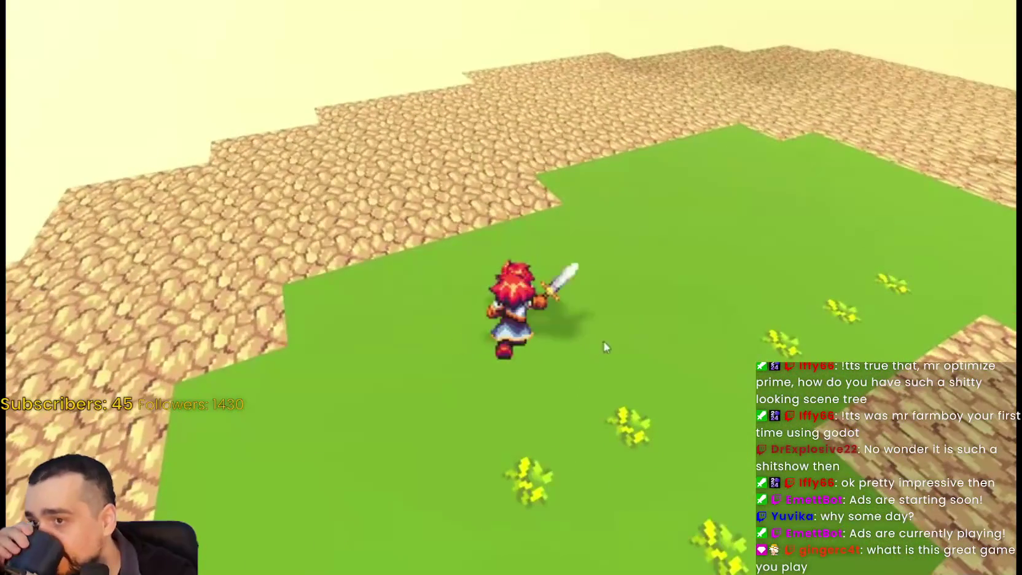
key("w")
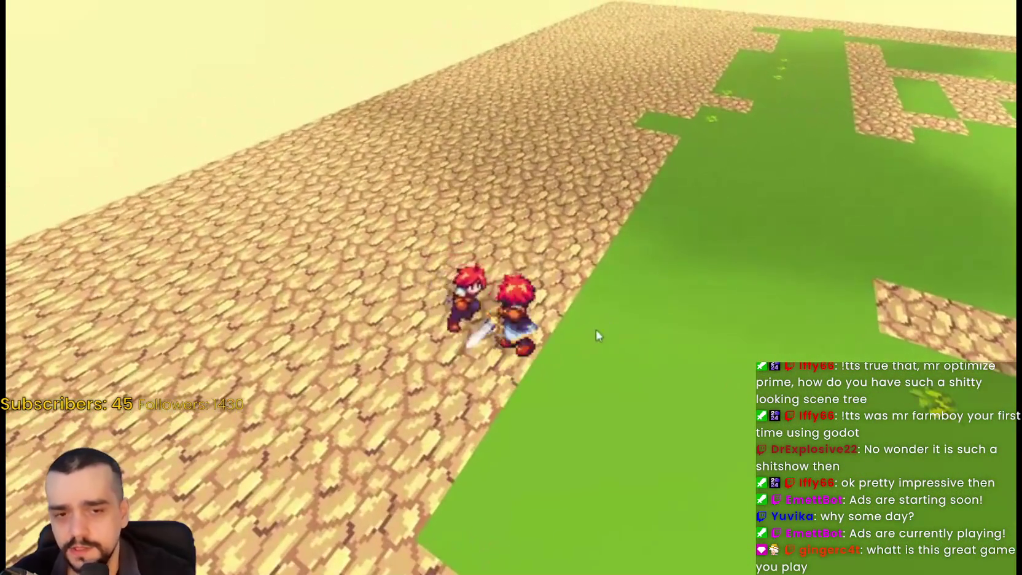
left_click(593, 336)
left_click(577, 340)
key("w")
key("w")
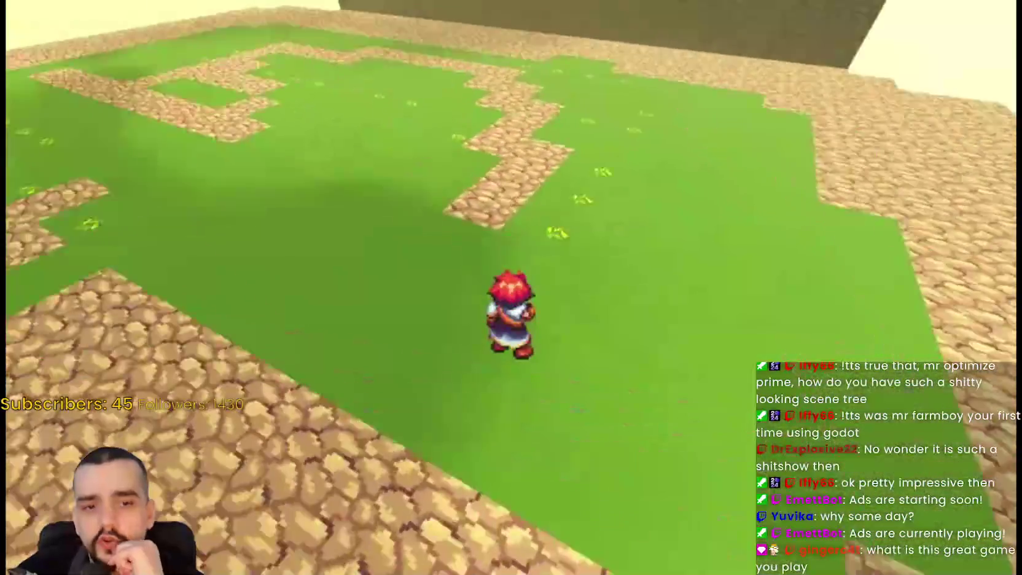
key("w")
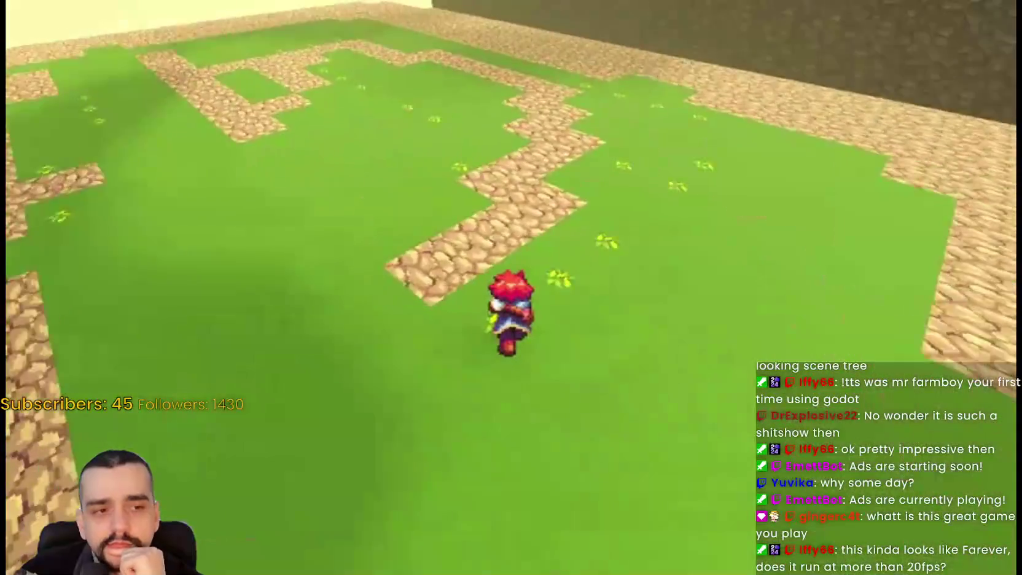
key("w")
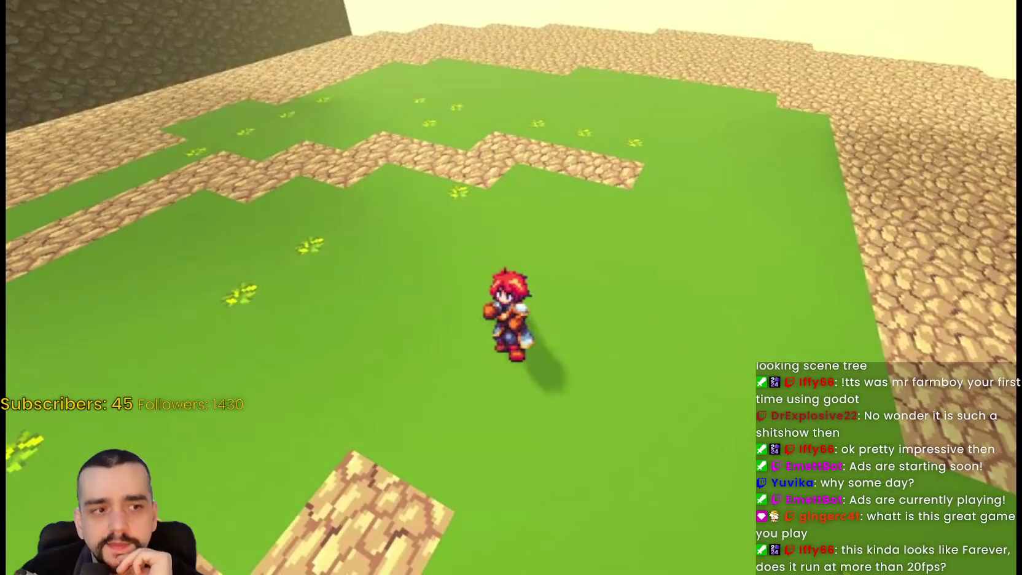
- Pause the clip, exit fullscreen, and close Windows Media Player
left_click(466, 268)
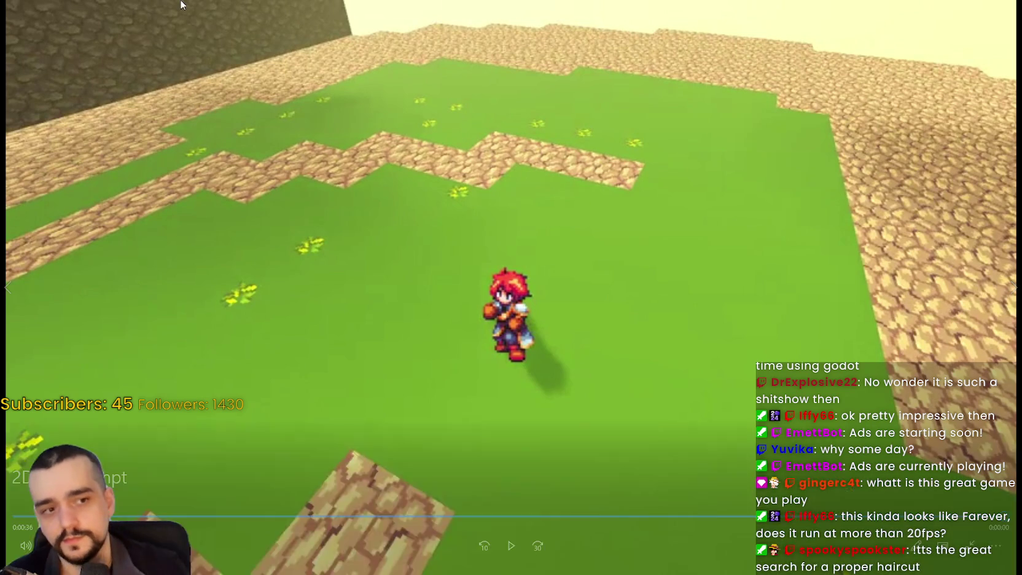
key("Escape")
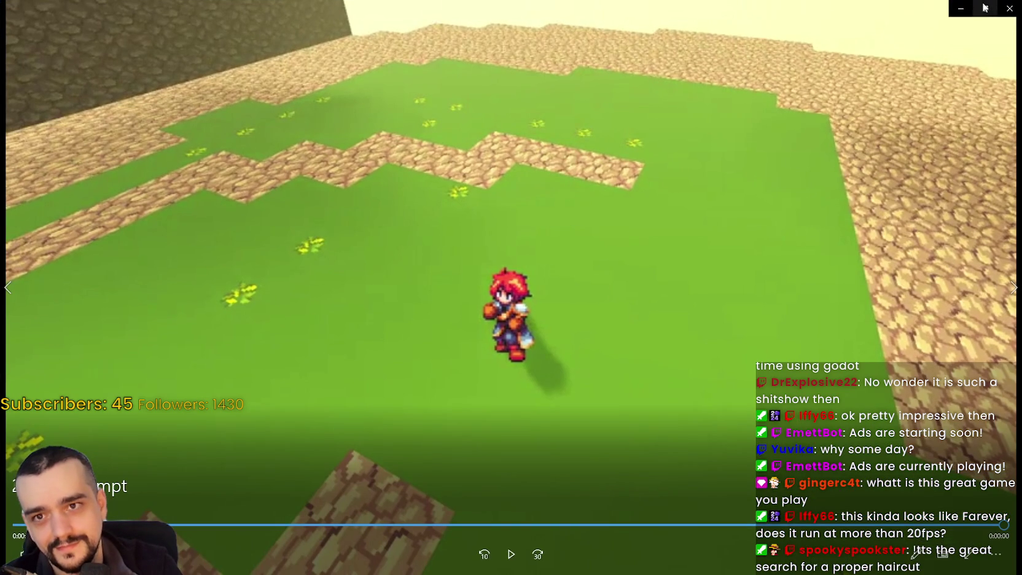
left_click(1009, 10)
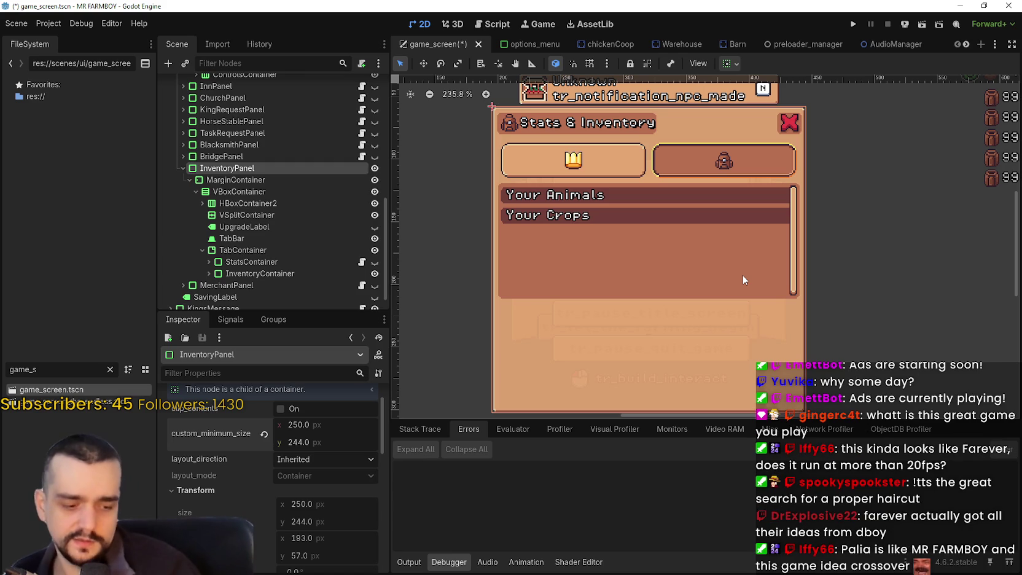
scroll(732, 229, "up", 3)
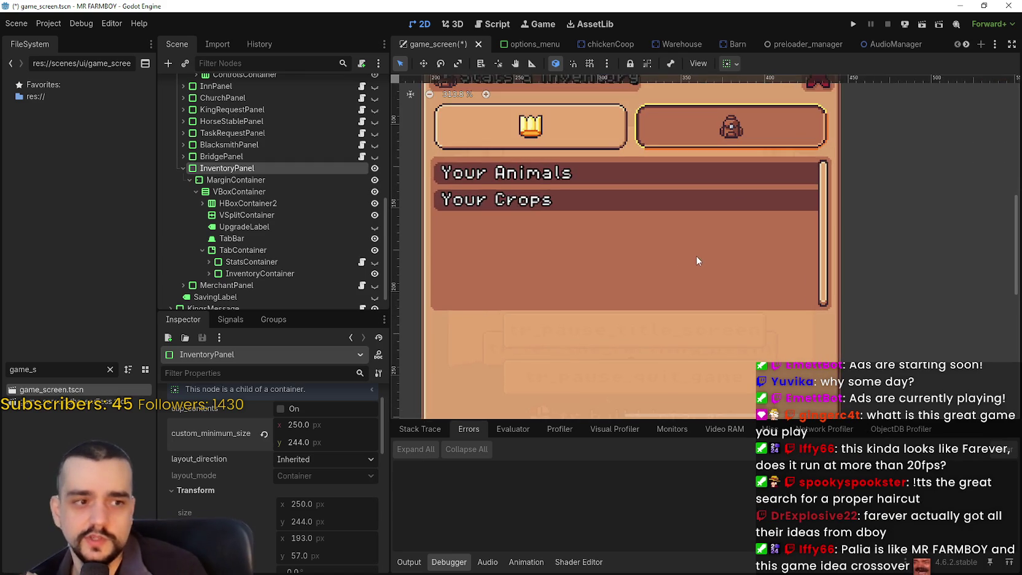
scroll(721, 303, "down", 2)
scroll(712, 297, "up", 3)
scroll(712, 321, "down", 3)
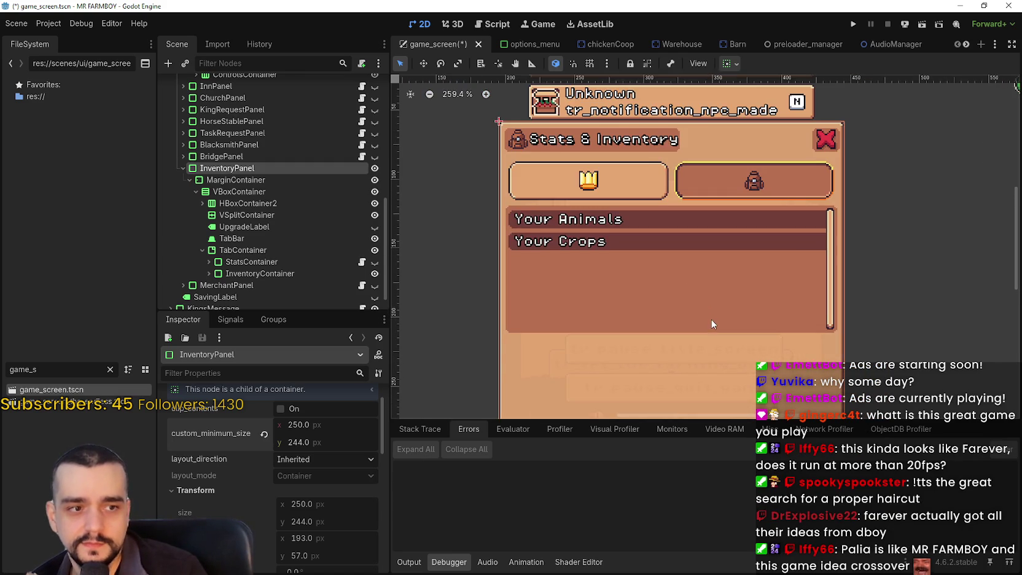
left_click_drag(711, 314, 725, 295)
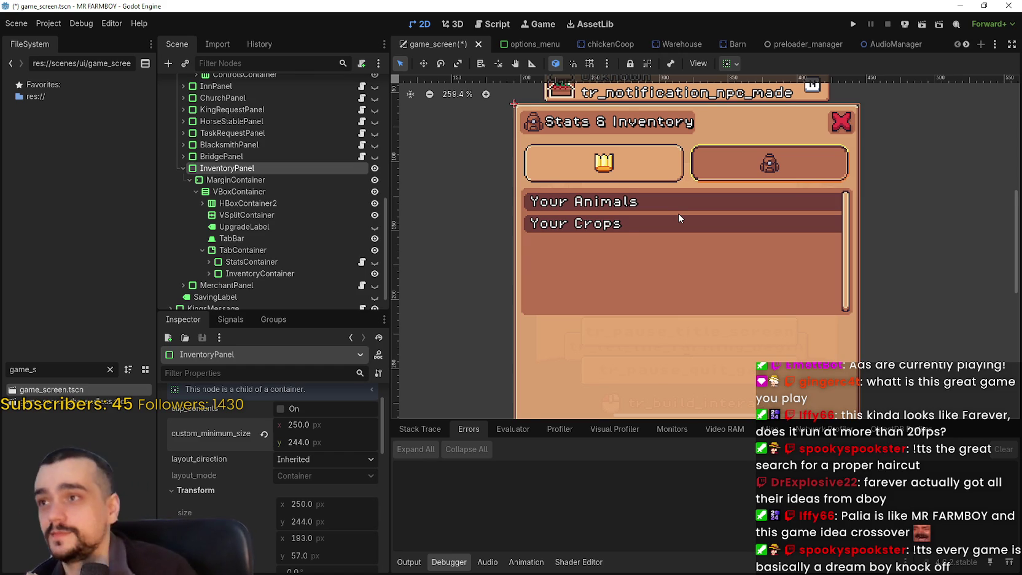
scroll(673, 230, "down", 2)
scroll(668, 241, "up", 3)
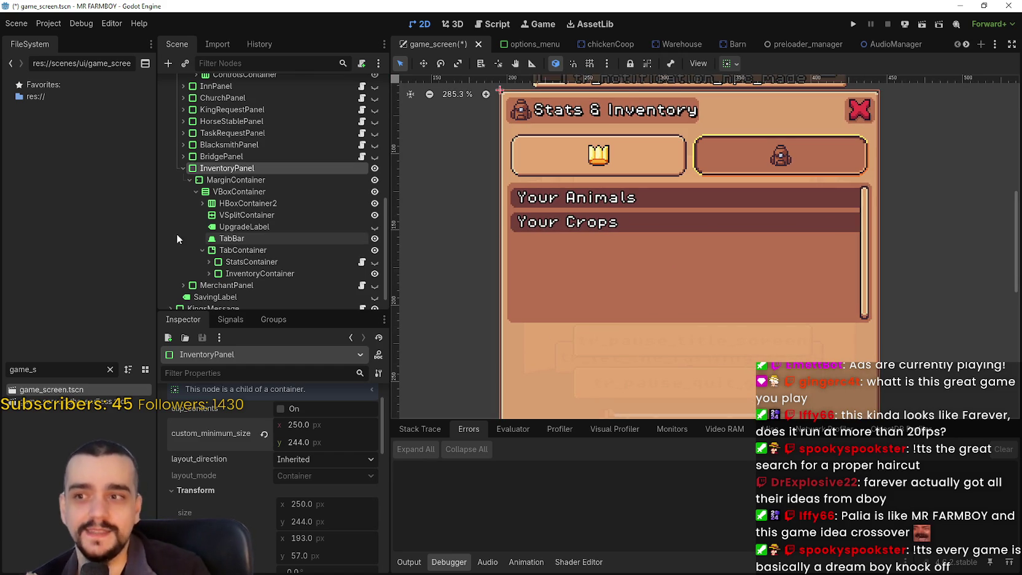
left_click(209, 273)
scroll(222, 271, "down", 3)
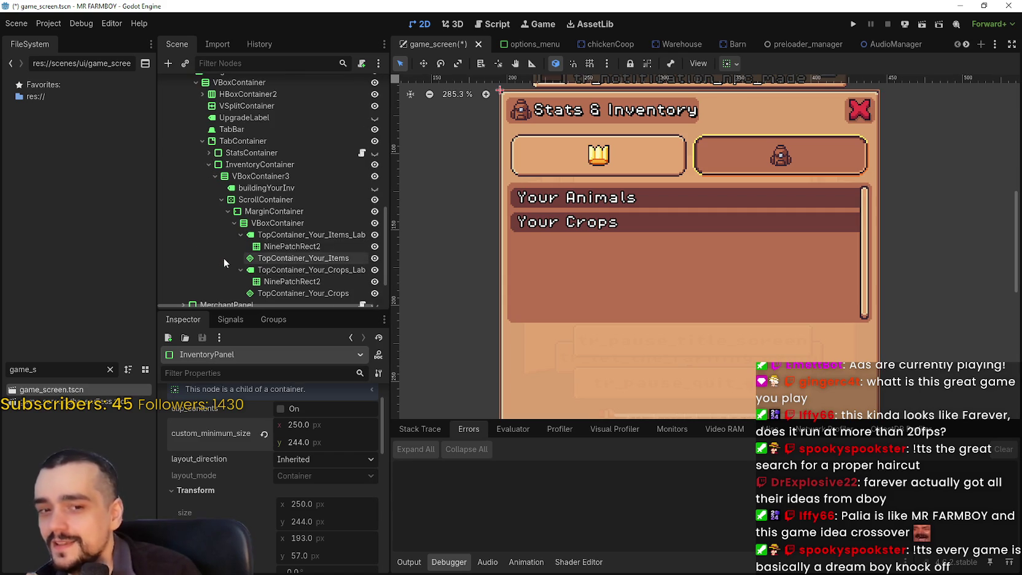
left_click(270, 269)
scroll(241, 262, "down", 2)
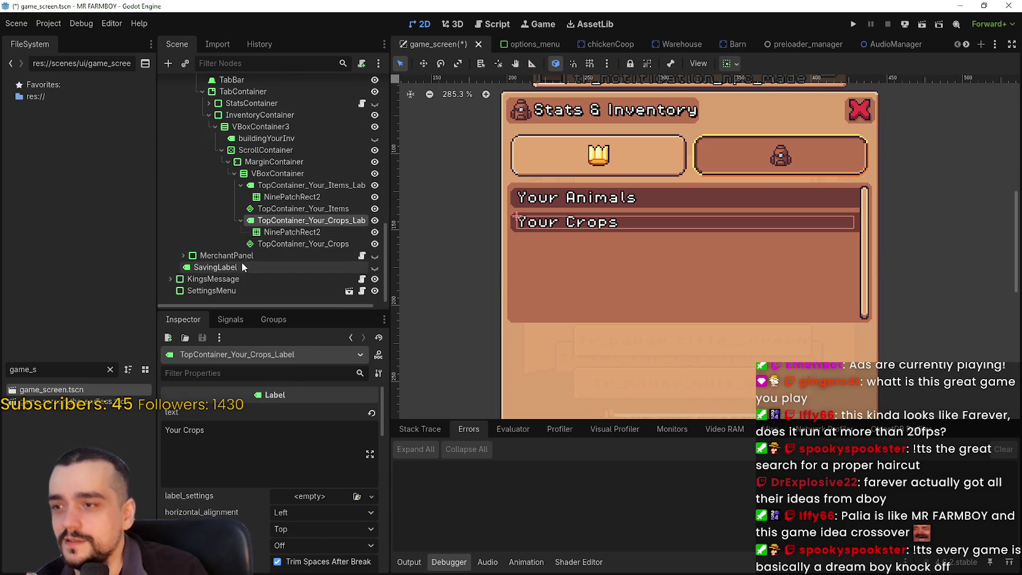
left_click(325, 232)
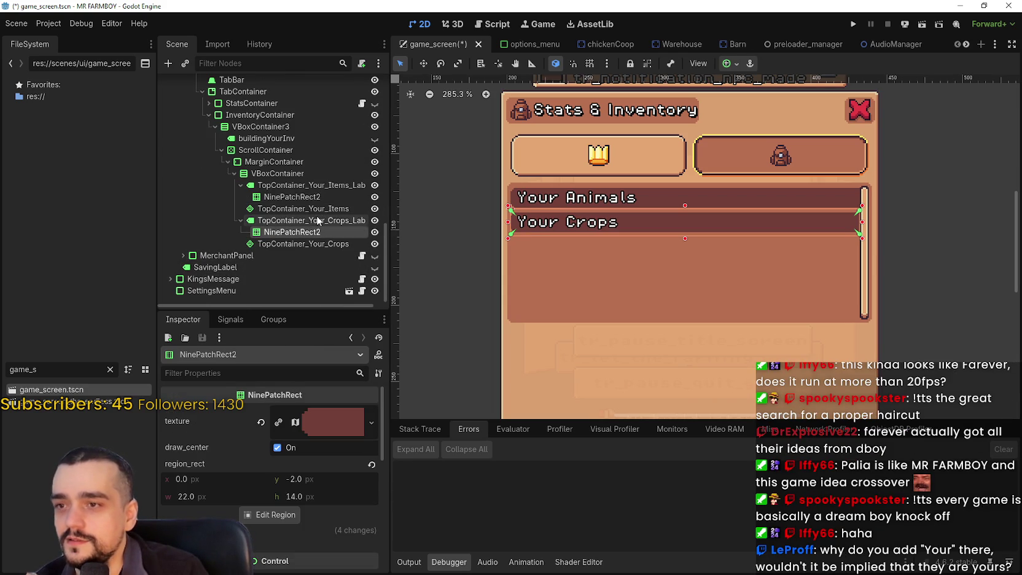
left_click(307, 221)
left_click(277, 186)
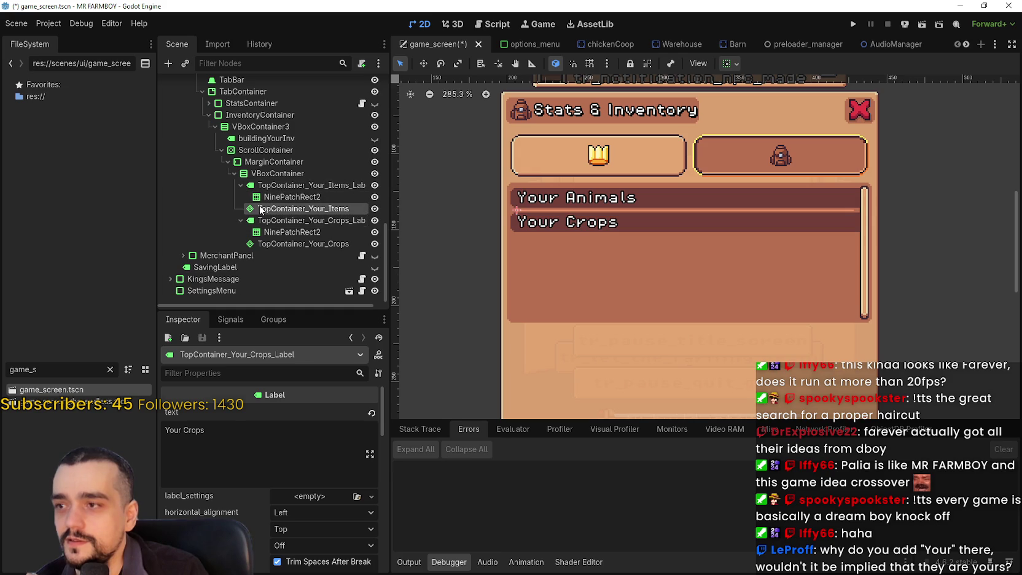
left_click(273, 220)
left_click(286, 197)
left_click(285, 209)
left_click(278, 186)
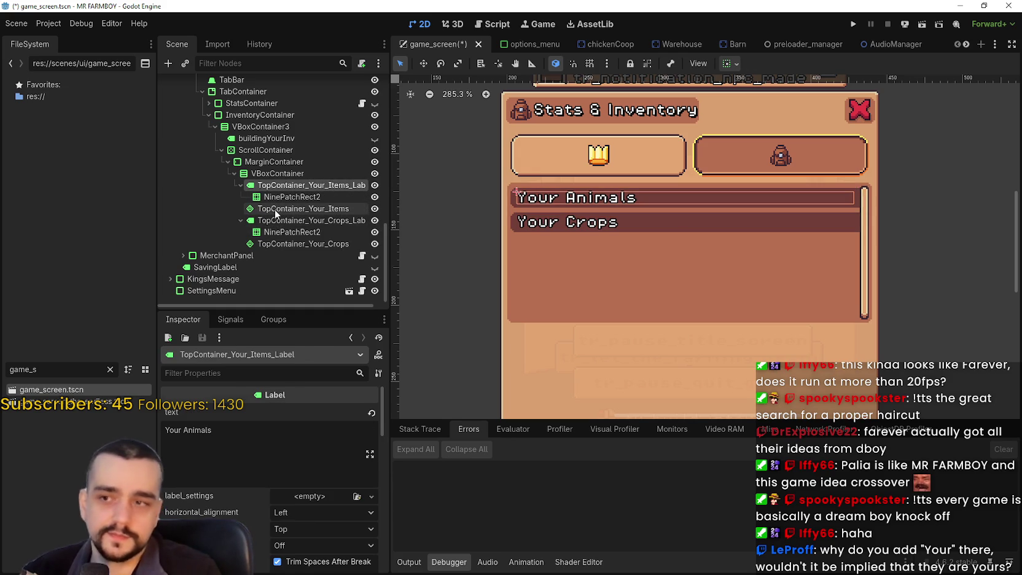
left_click(304, 209)
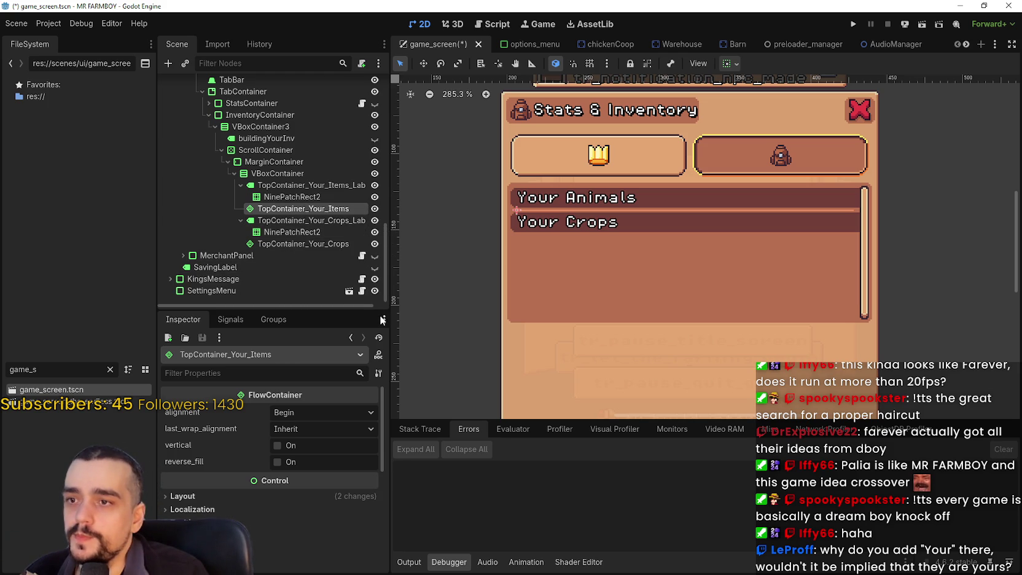
left_click(312, 220)
left_click(318, 232)
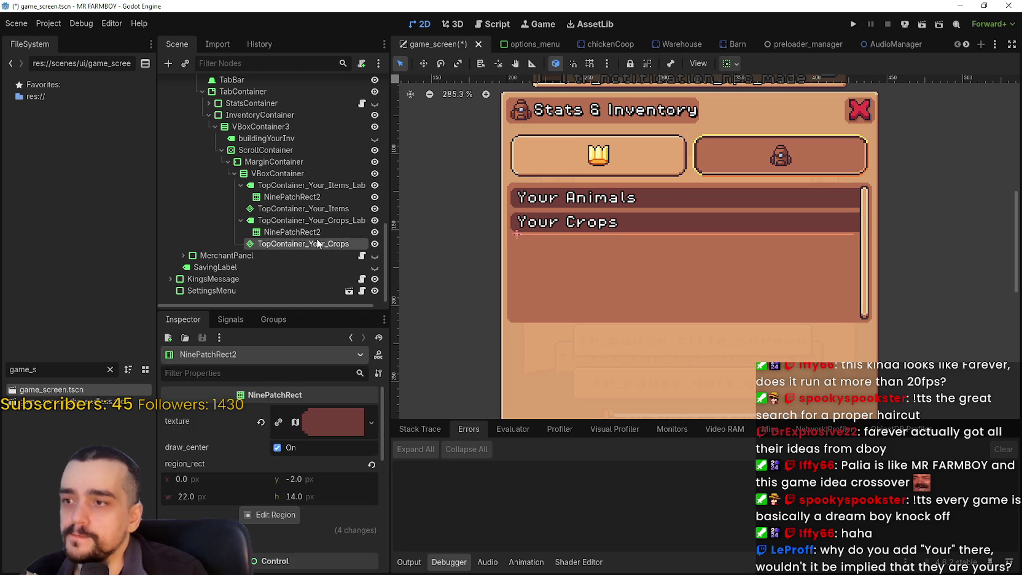
left_click(307, 220)
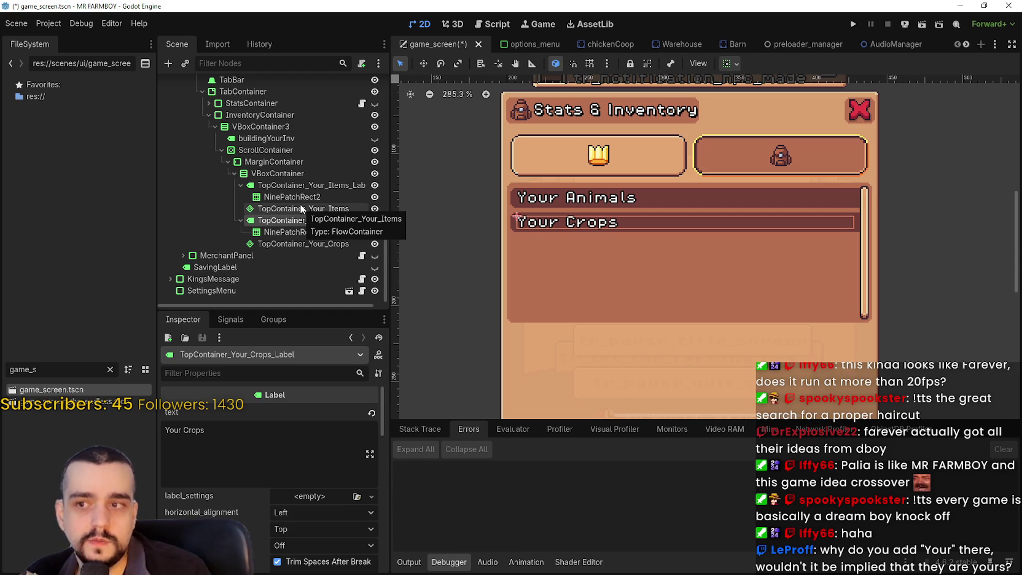
scroll(623, 234, "up", 1)
scroll(622, 232, "down", 2)
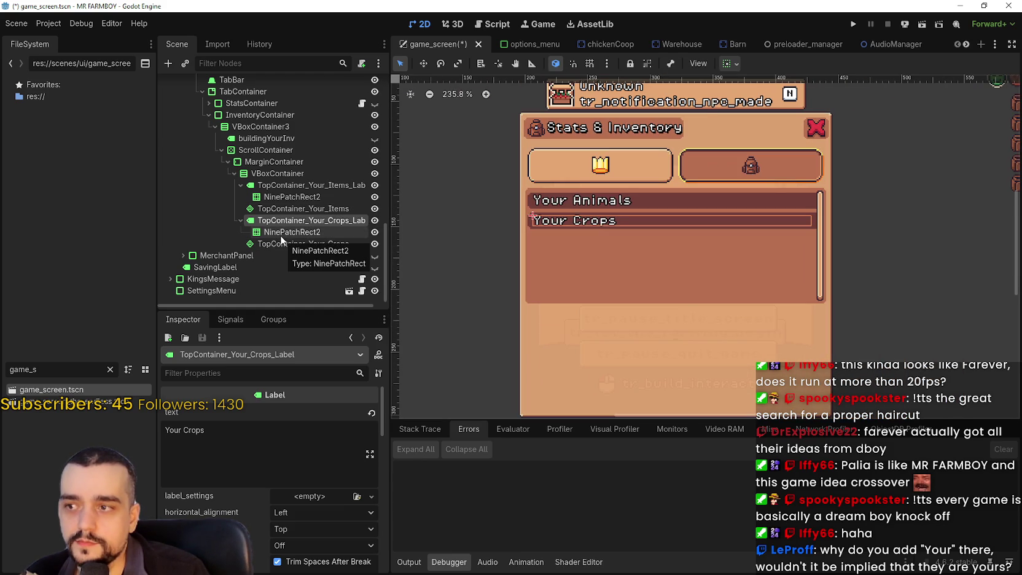
left_click(288, 232)
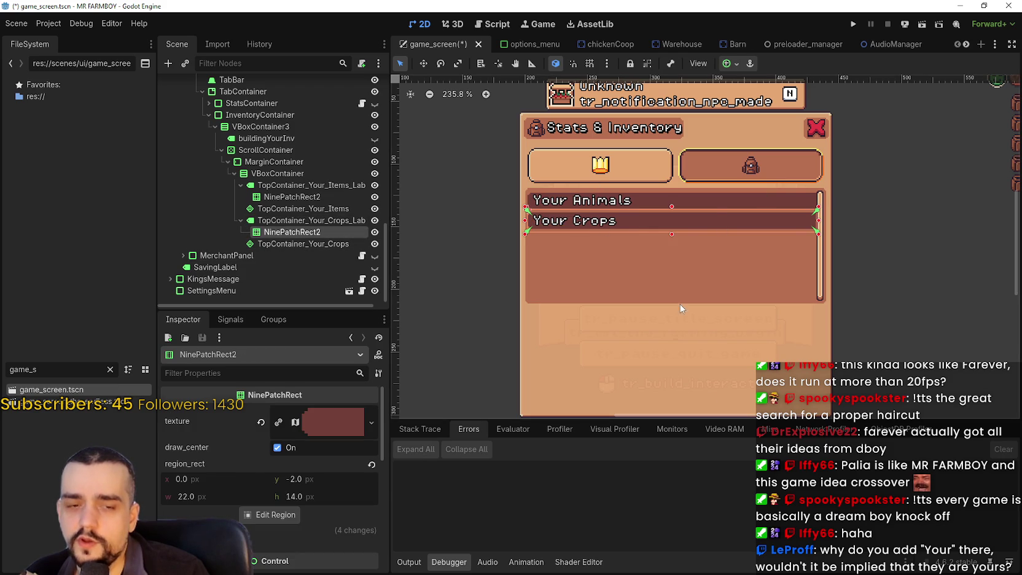
left_click(290, 220)
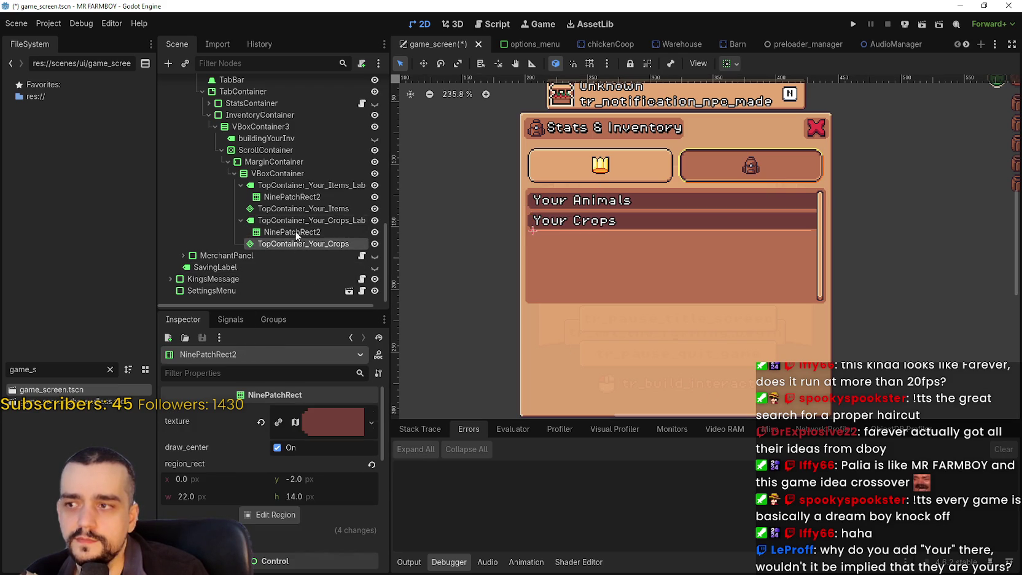
left_click(291, 186)
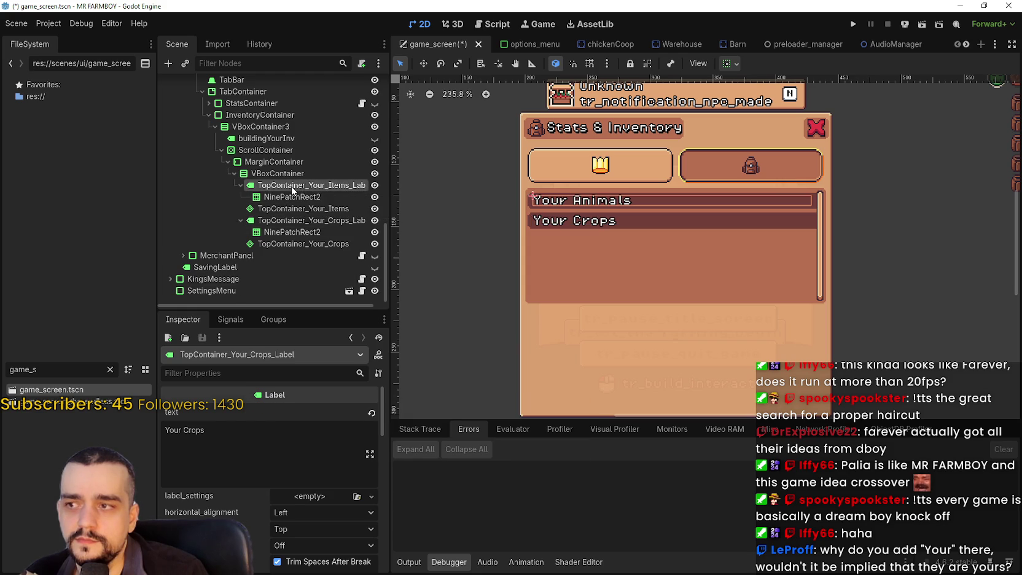
left_click_drag(215, 442, 132, 435)
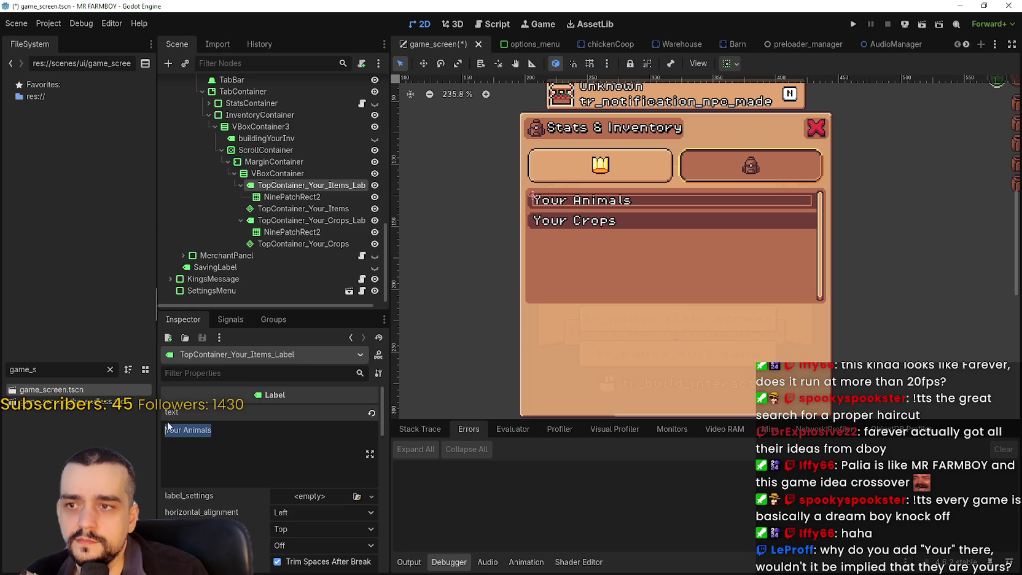
left_click(240, 440)
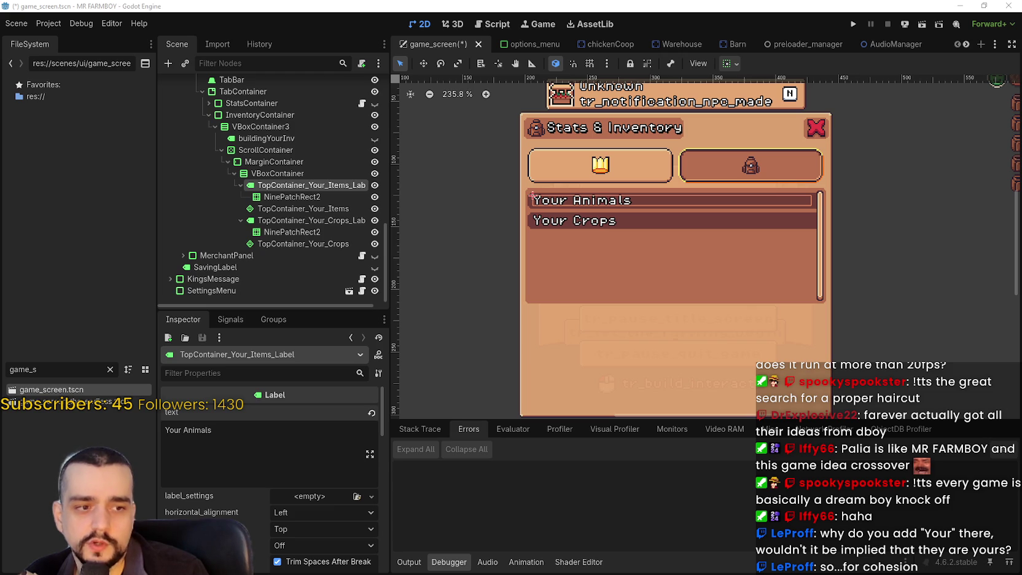
key("alt+Tab")
- Find 'Your Animal' in the sheet and paste key tr_menu_barn_animals into the animals label, then save
left_click(729, 351)
key("ctrl+f")
type("Your Animal")
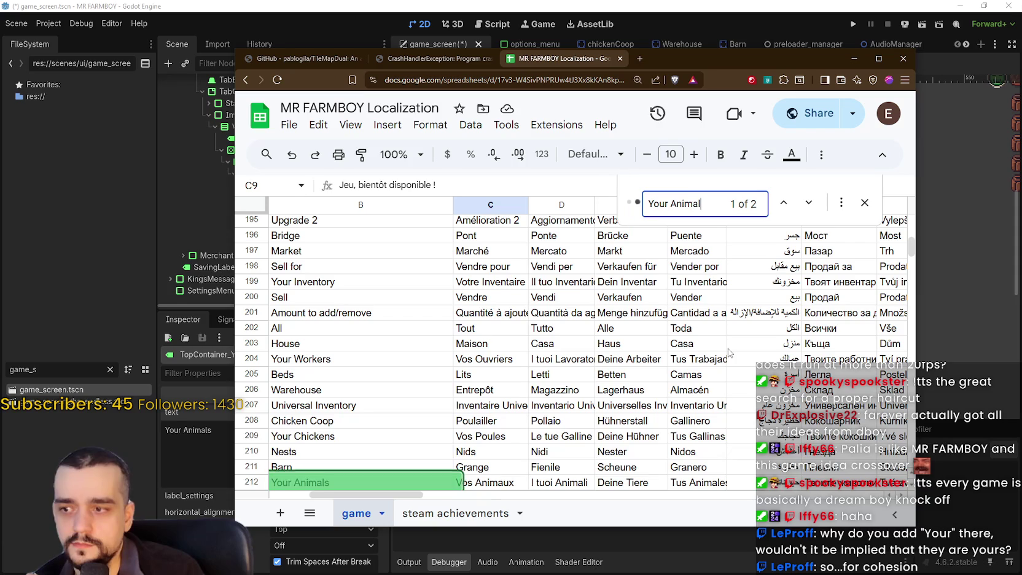
left_click_drag(347, 494, 273, 494)
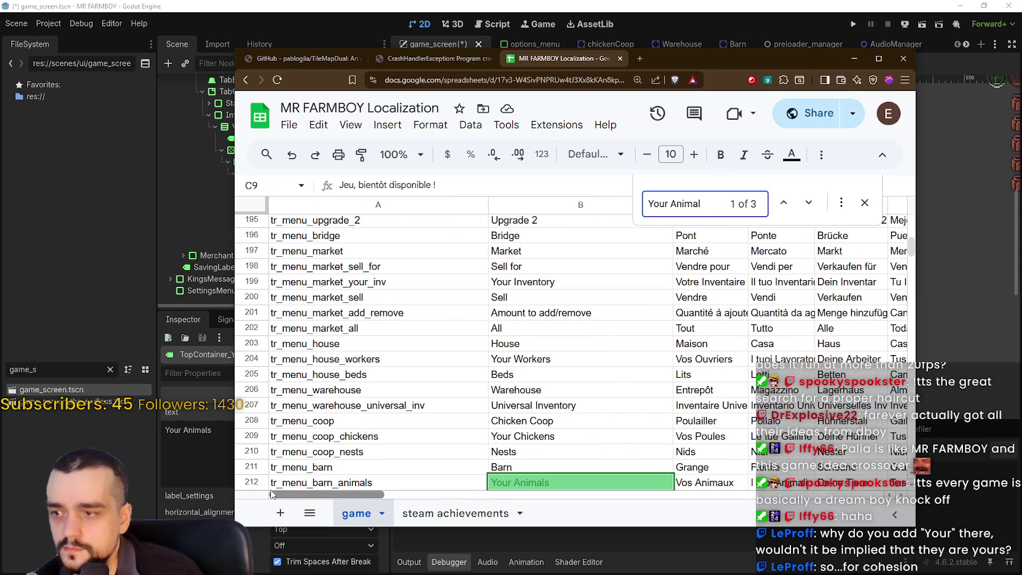
left_click(312, 484)
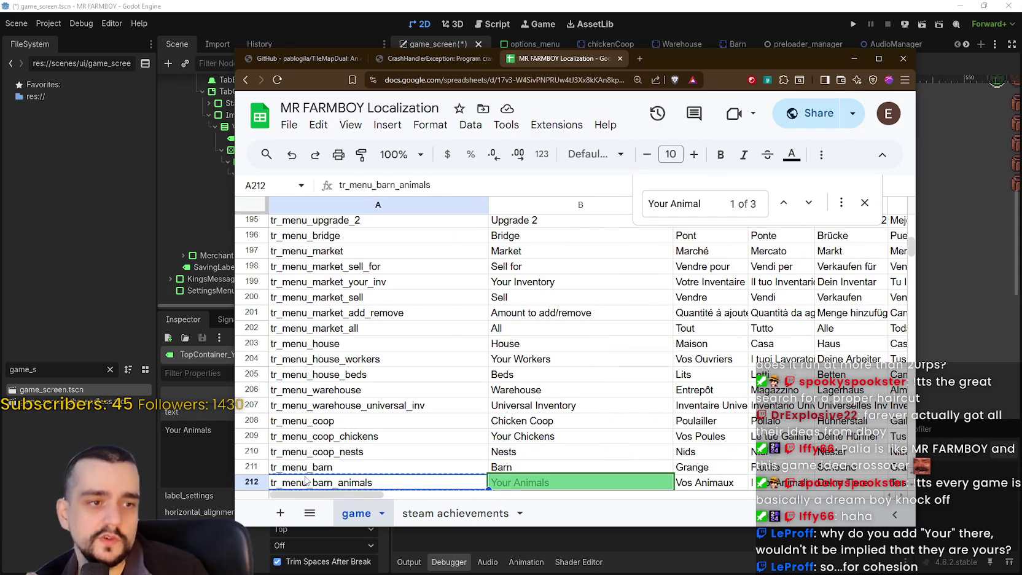
key("alt+Tab")
key("ctrl+a")
type("tr_menu_barn_animals")
key("ctrl+s")
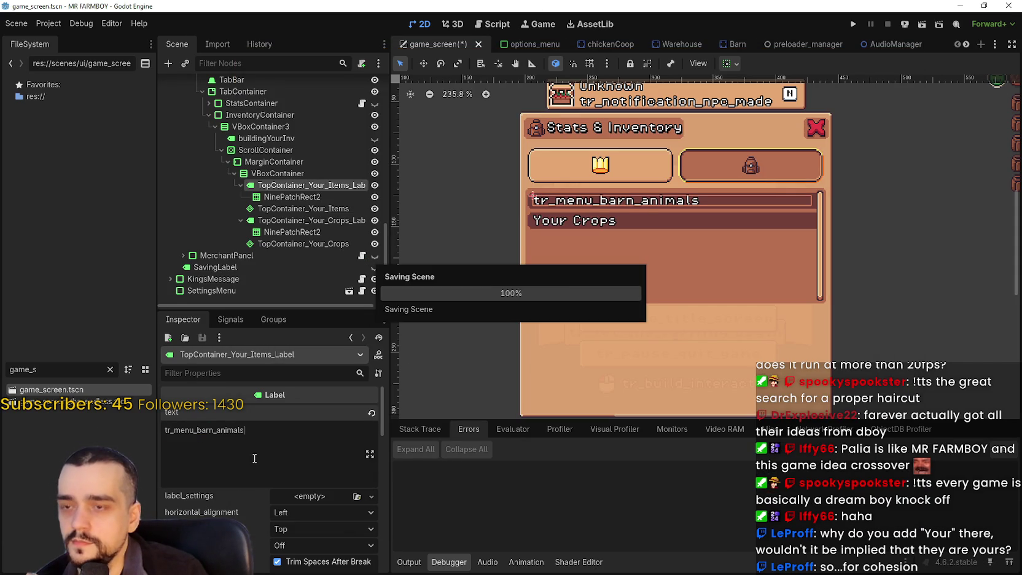
- Find 'Your Crop' and paste key tr_buildings_feeder_your_inv (A408) into the crops label, then save
left_click(290, 219)
key("alt+Tab")
scroll(371, 430, "down", 1)
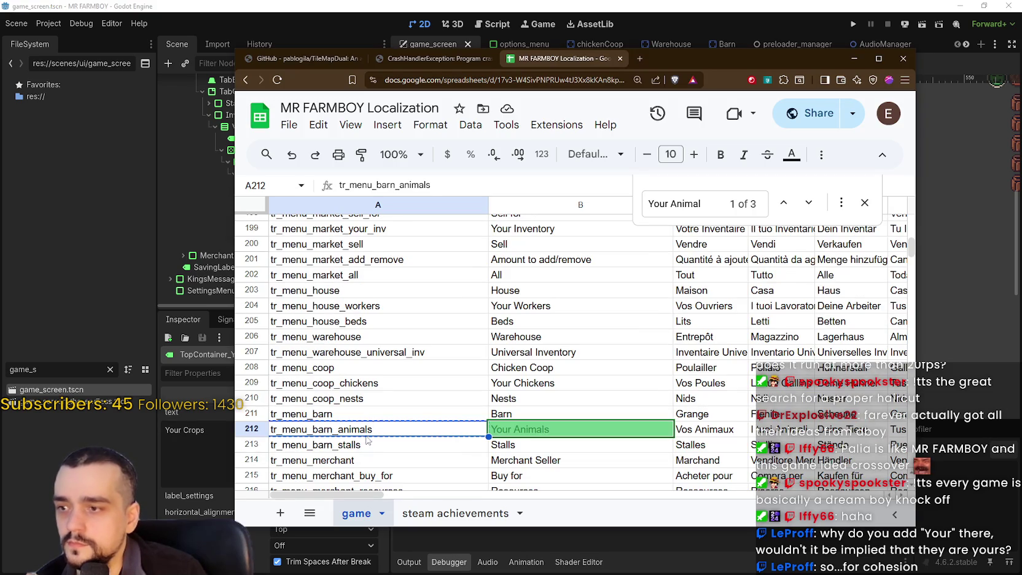
scroll(479, 452, "down", 1)
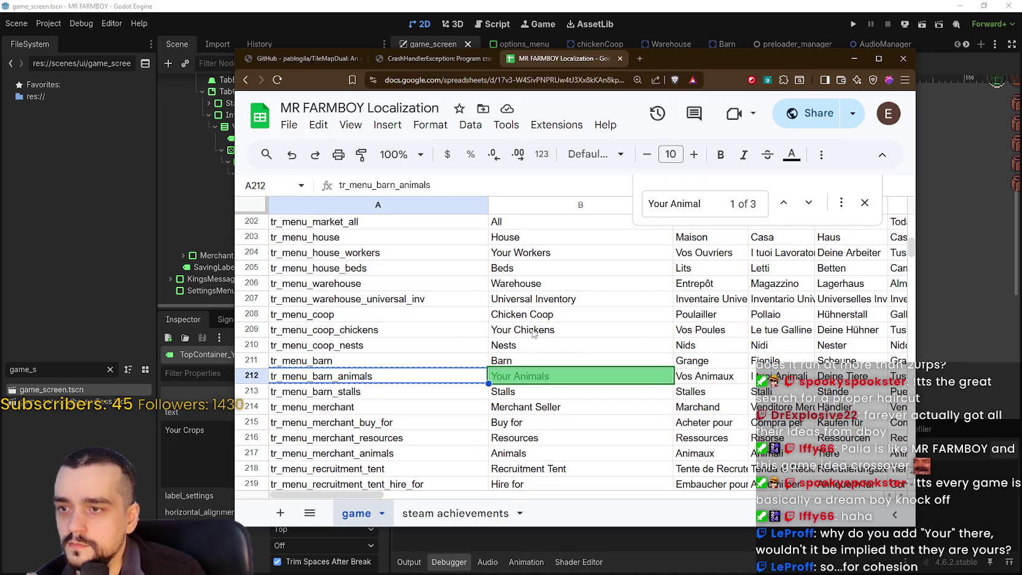
left_click(509, 332)
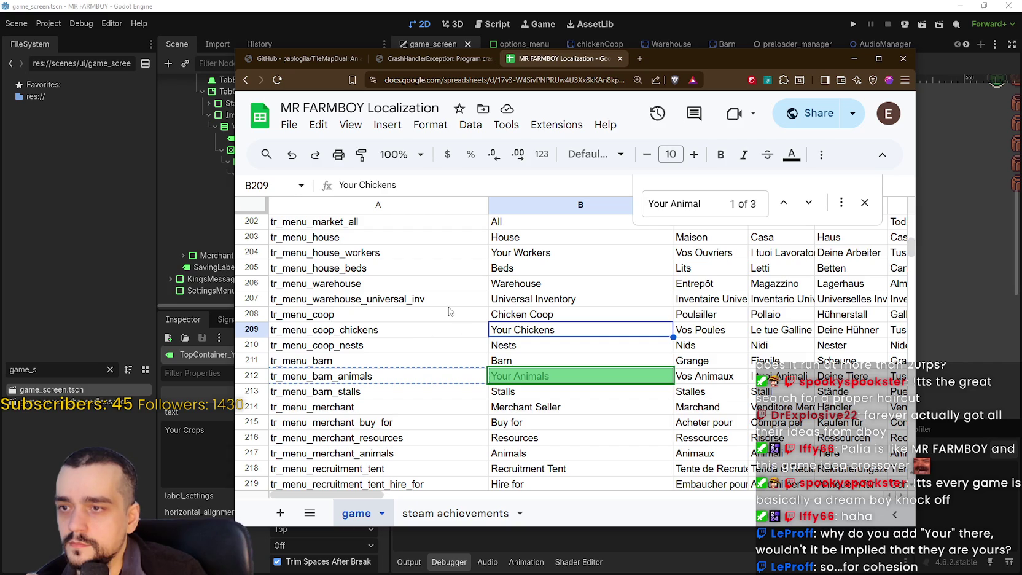
key("ctrl+f")
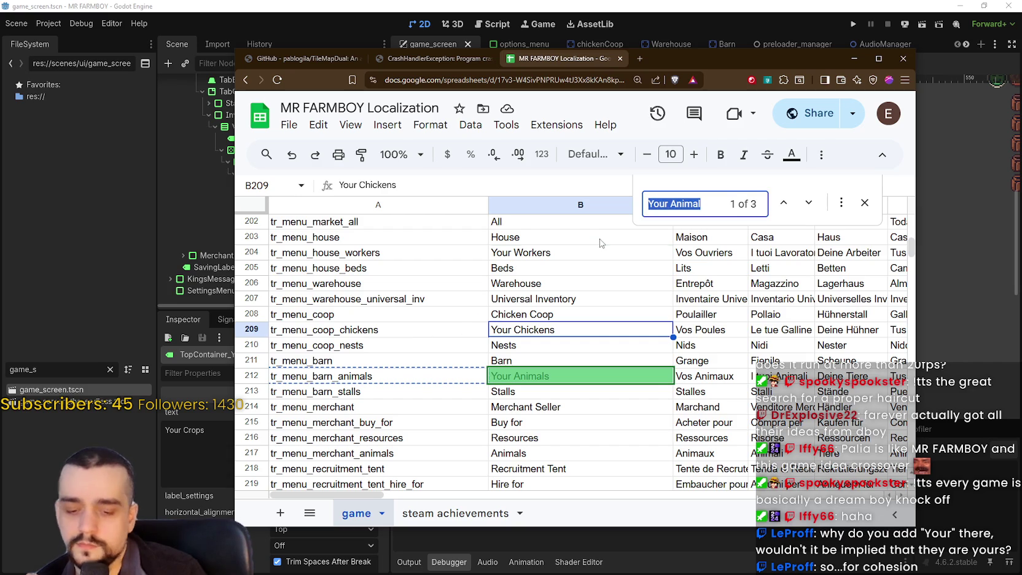
type("Your ")
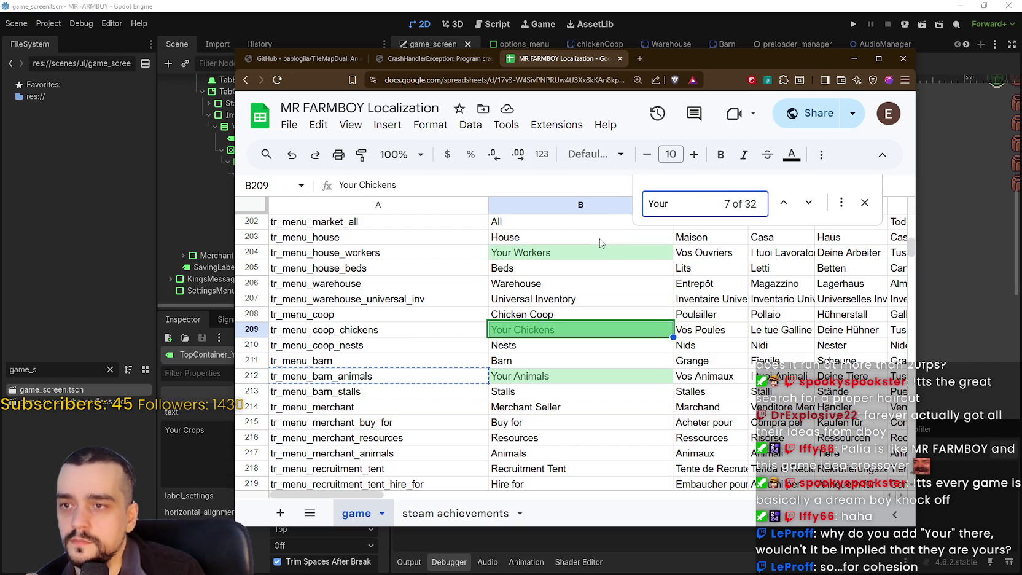
type("Crop")
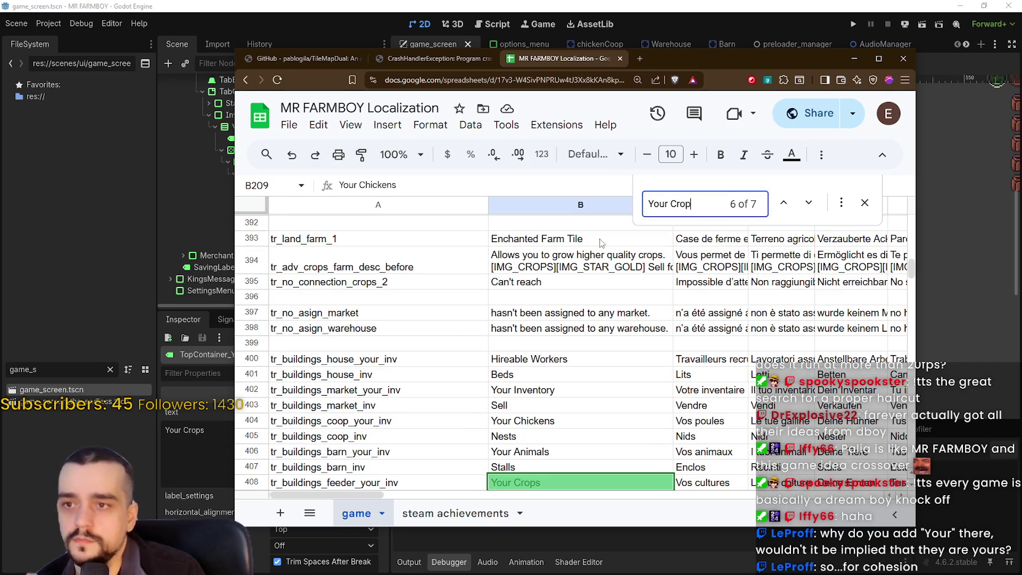
left_click(401, 434)
key("ctrl+c")
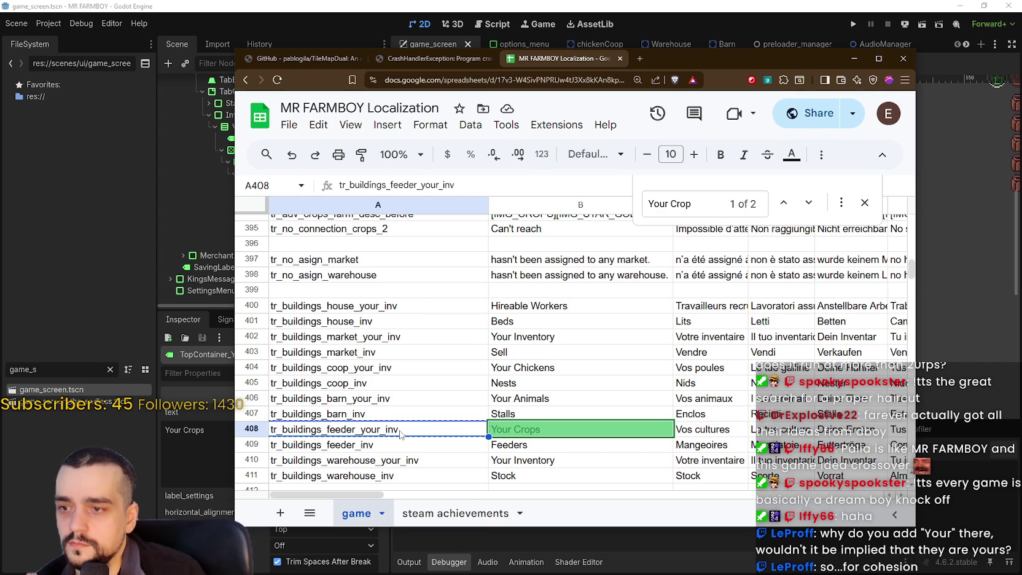
key("alt+Tab")
key("ctrl+a")
key("ctrl+v")
key("ctrl+s")
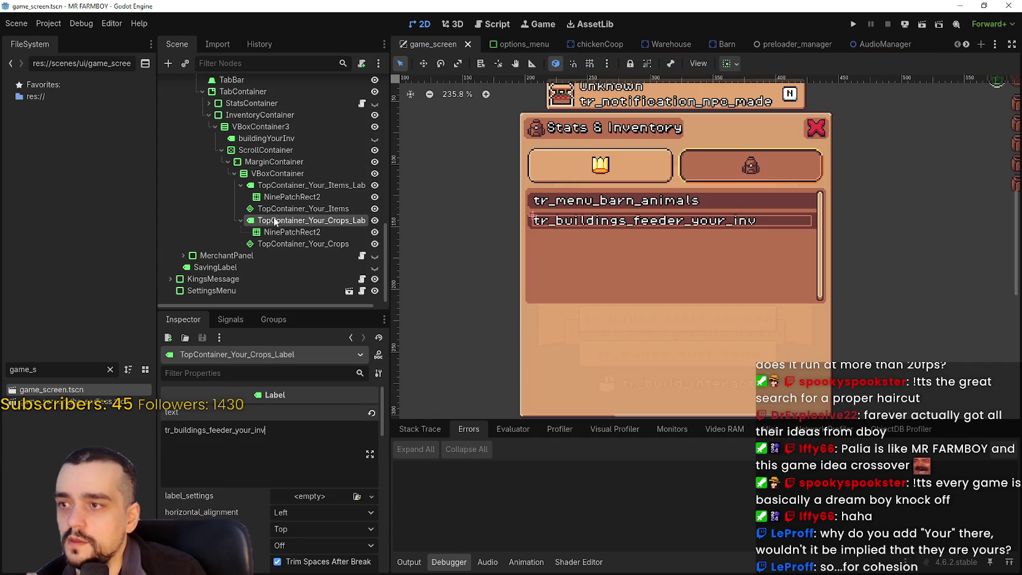
mouse_move(273, 220)
left_mouse_down()
mouse_move(264, 194)
mouse_move(270, 221)
left_mouse_up()
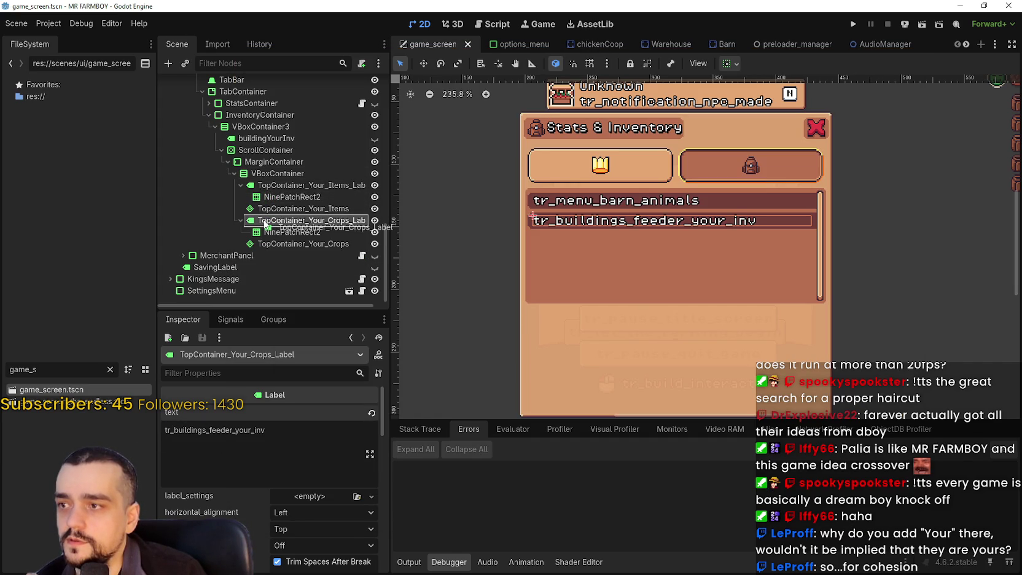
- Drag the Crops label, its NinePatchRect2 and the Crops container above TopContainer_Your_Items_Label
left_click(268, 233)
left_click(272, 243, "shift")
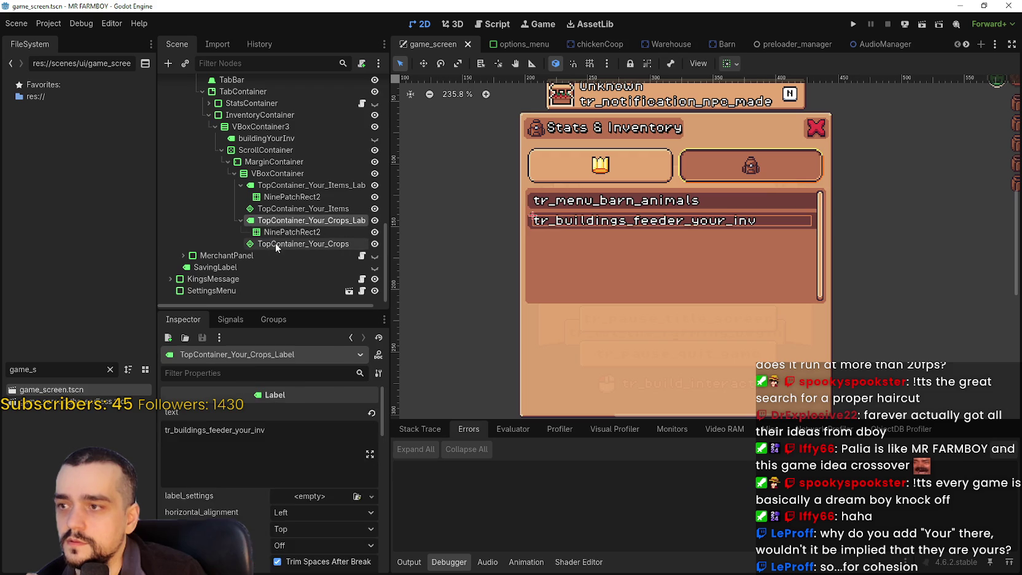
left_click_drag(273, 243, 274, 184)
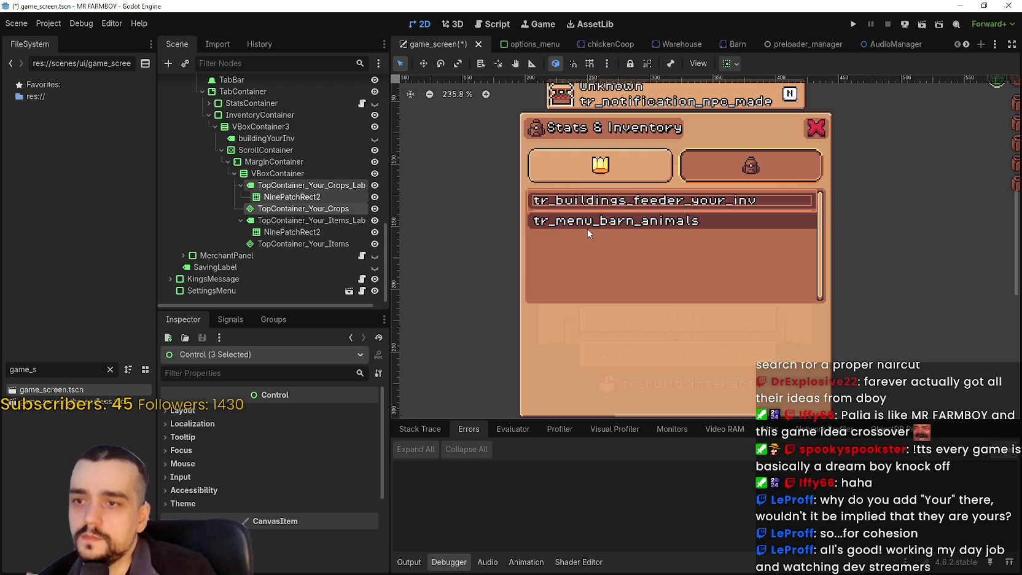
- Check the localization spreadsheet's keys, then inspect the moved crops panel, container and section label
key("alt+Tab")
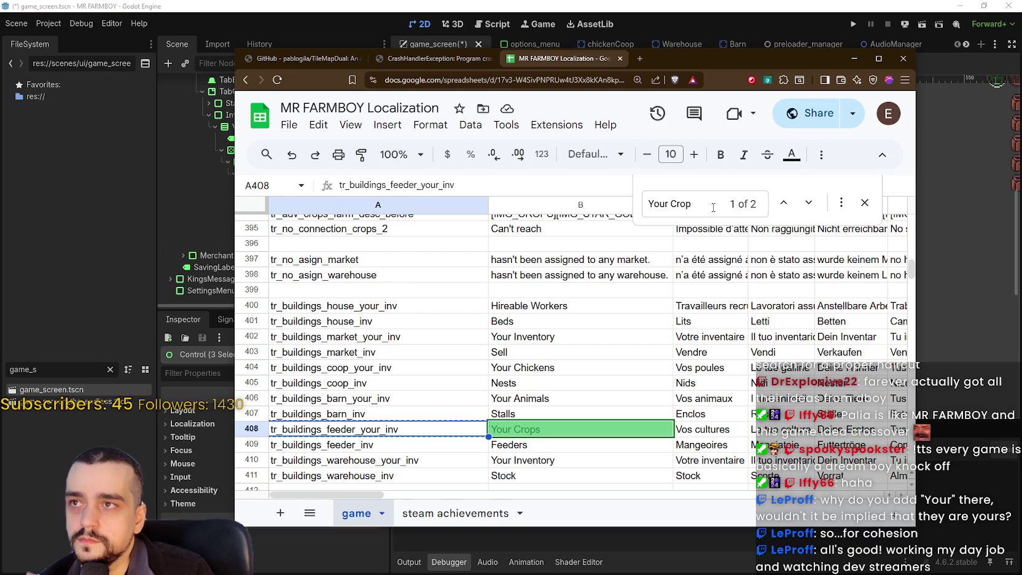
key("alt+Tab")
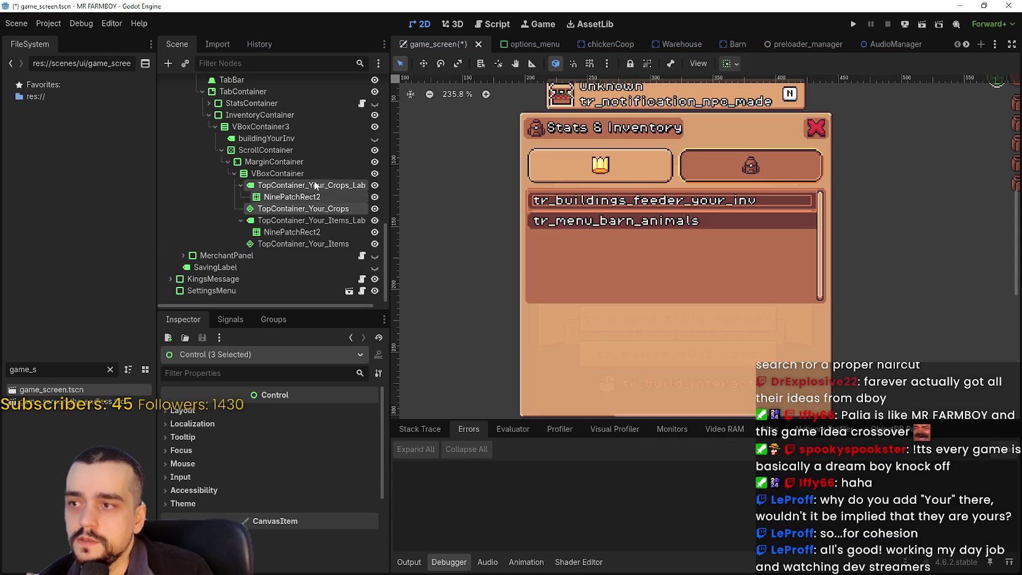
left_click(285, 196)
left_click(285, 209)
left_click(281, 185)
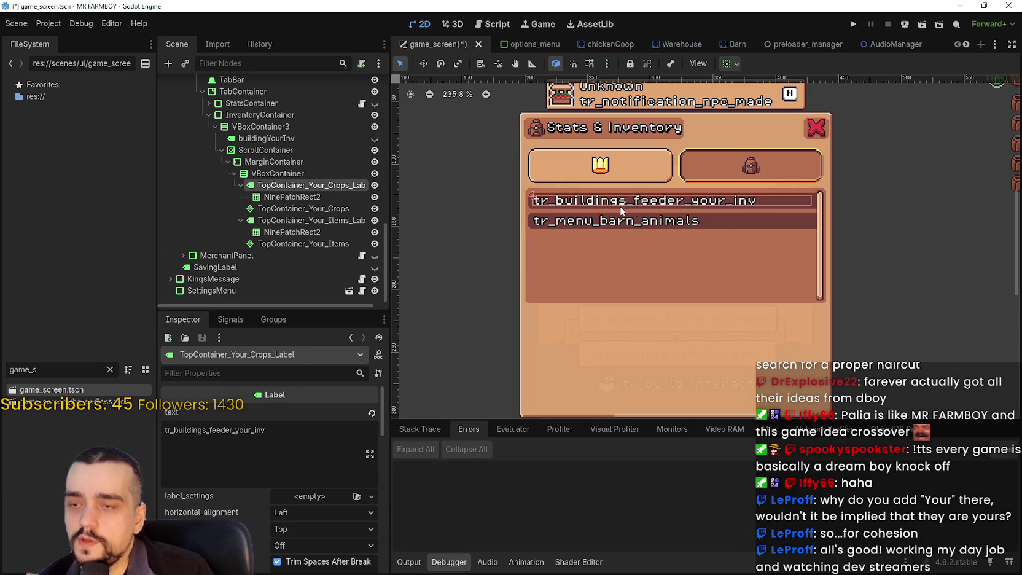